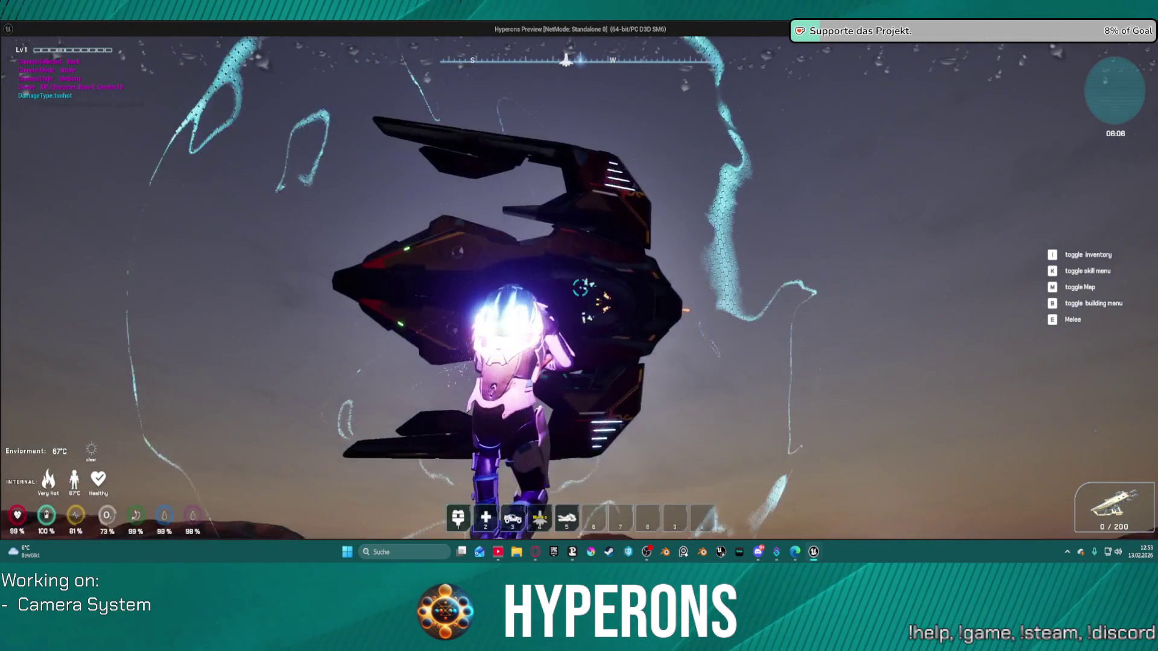
Board the fighter ship with F so its flight camera takes over.
{"action": "key", "text": "f"}
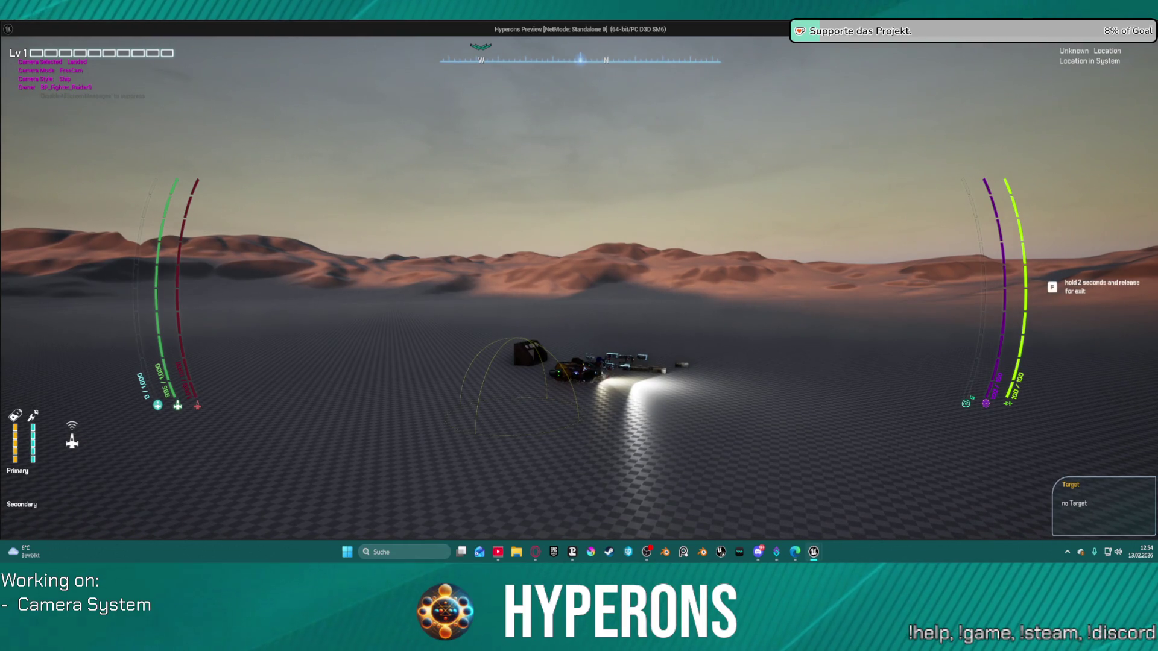
Lift the ship off and cycle its camera through Top, Right, overhead and rear chase views.
{"action": "key", "text": "space"}
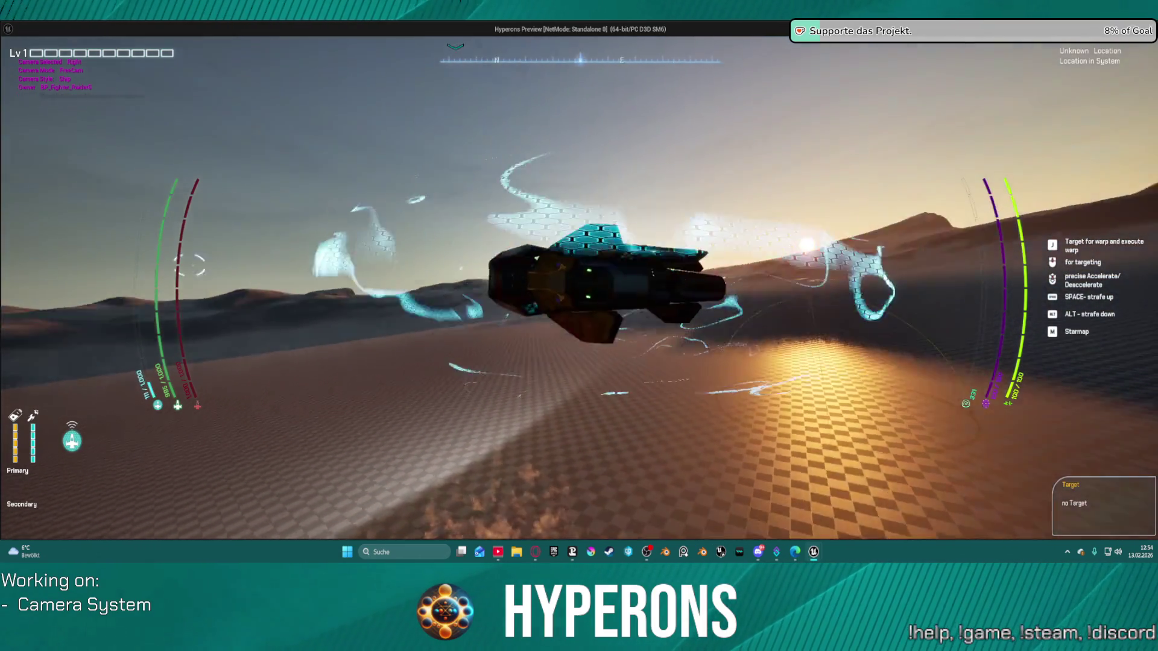
{"action": "key", "text": "c"}
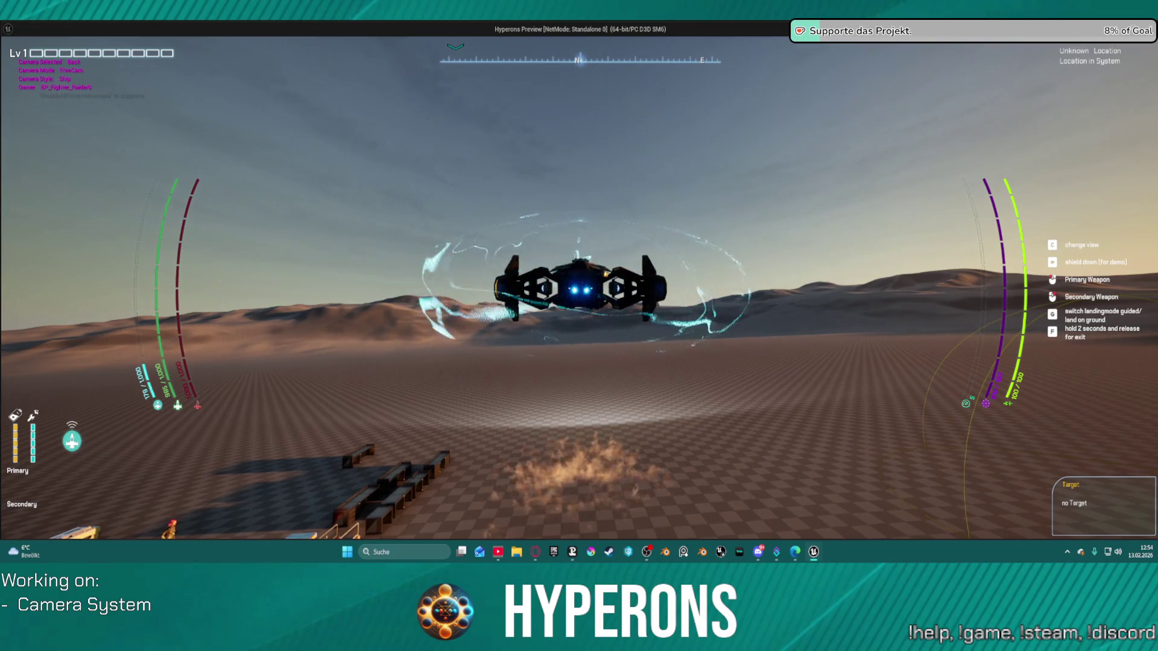
{"action": "key", "text": "c"}
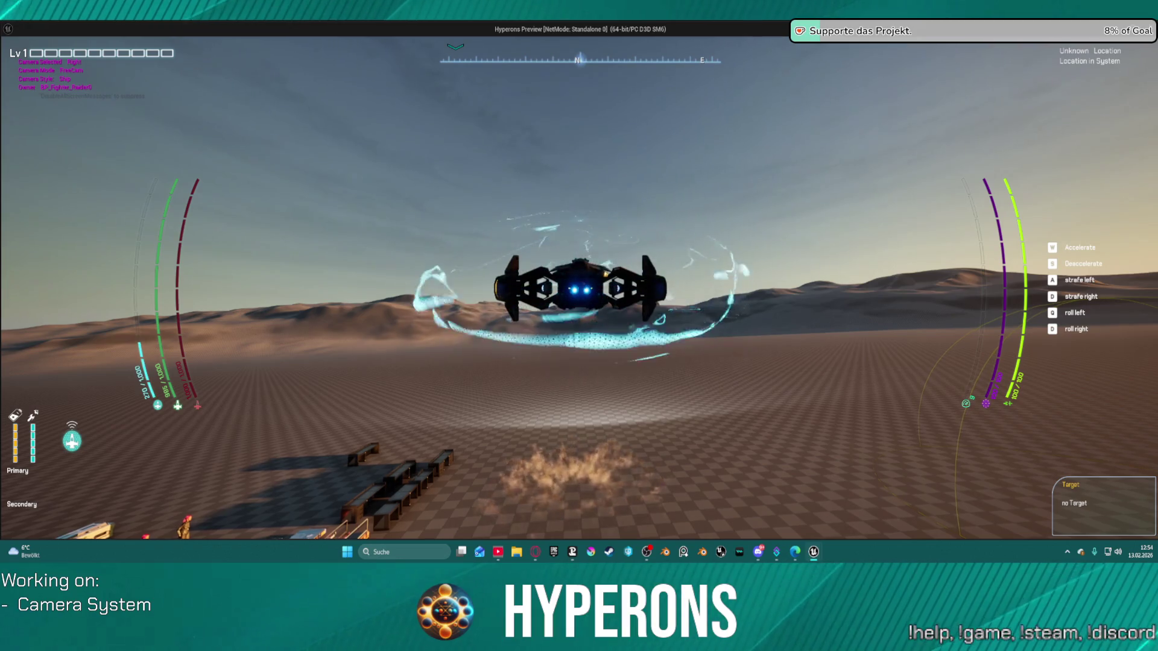
{"action": "key", "text": "c"}
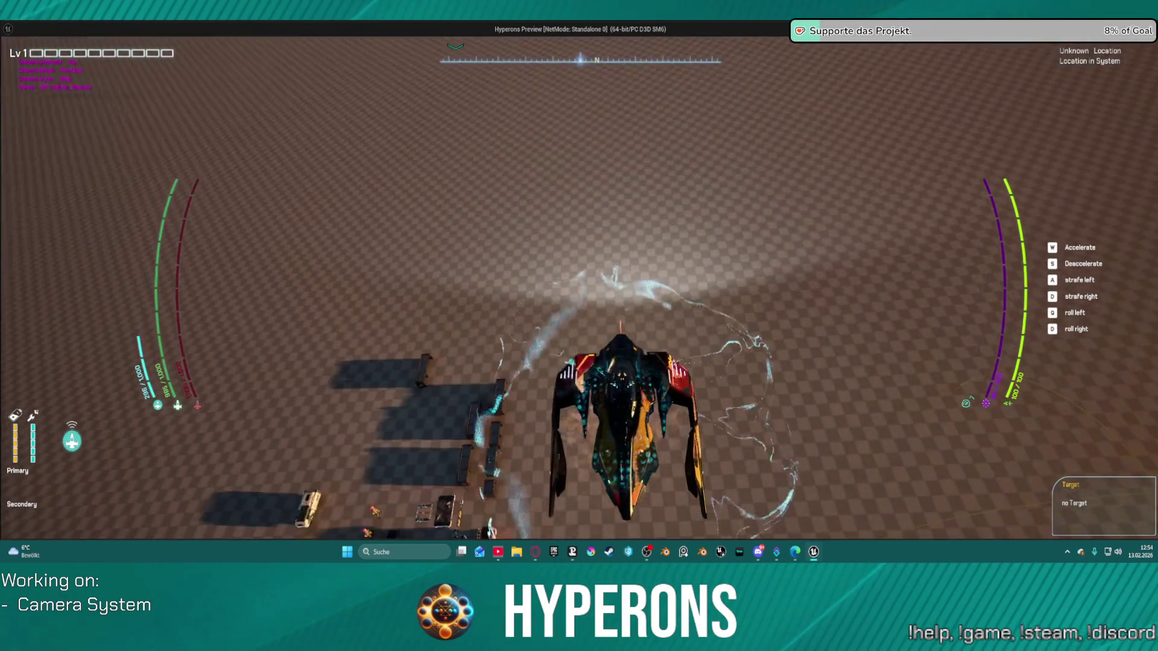
{"action": "key", "text": "c"}
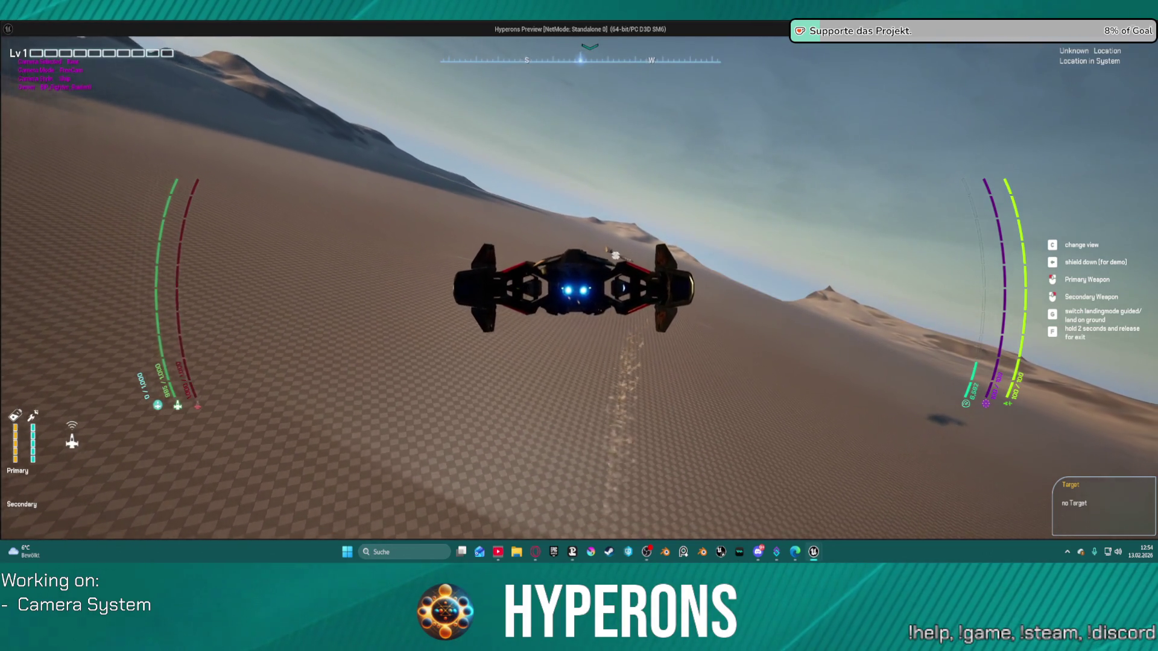
Cycle back to the Right and Top views, then close the game preview.
{"action": "key", "text": "c"}
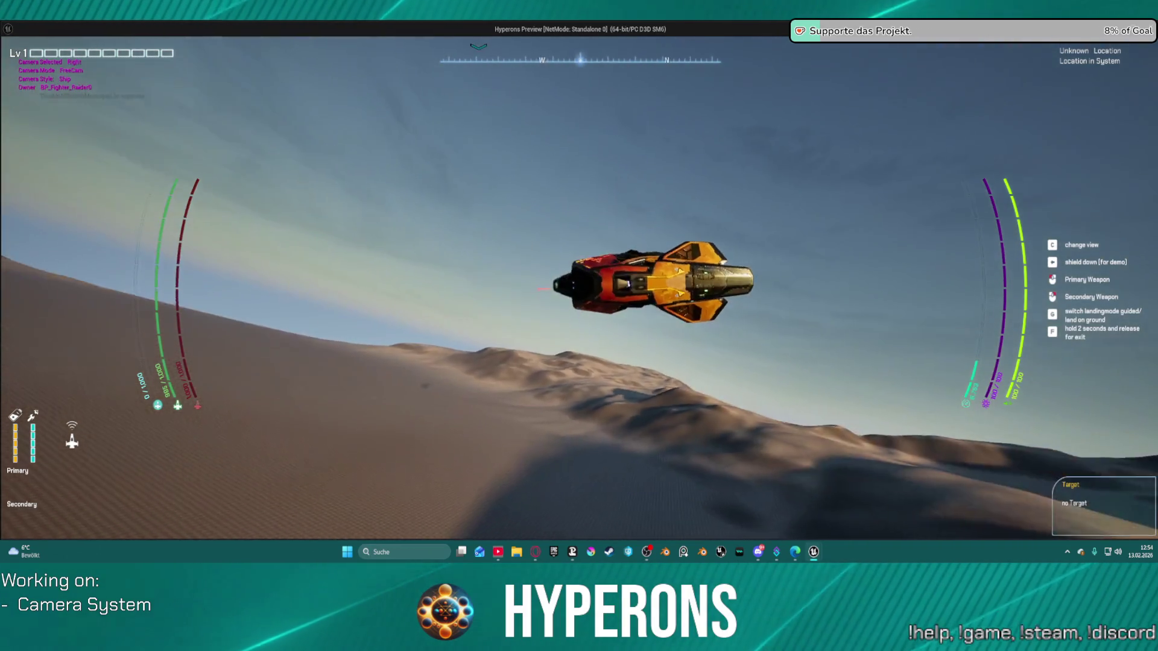
{"action": "key", "text": "c"}
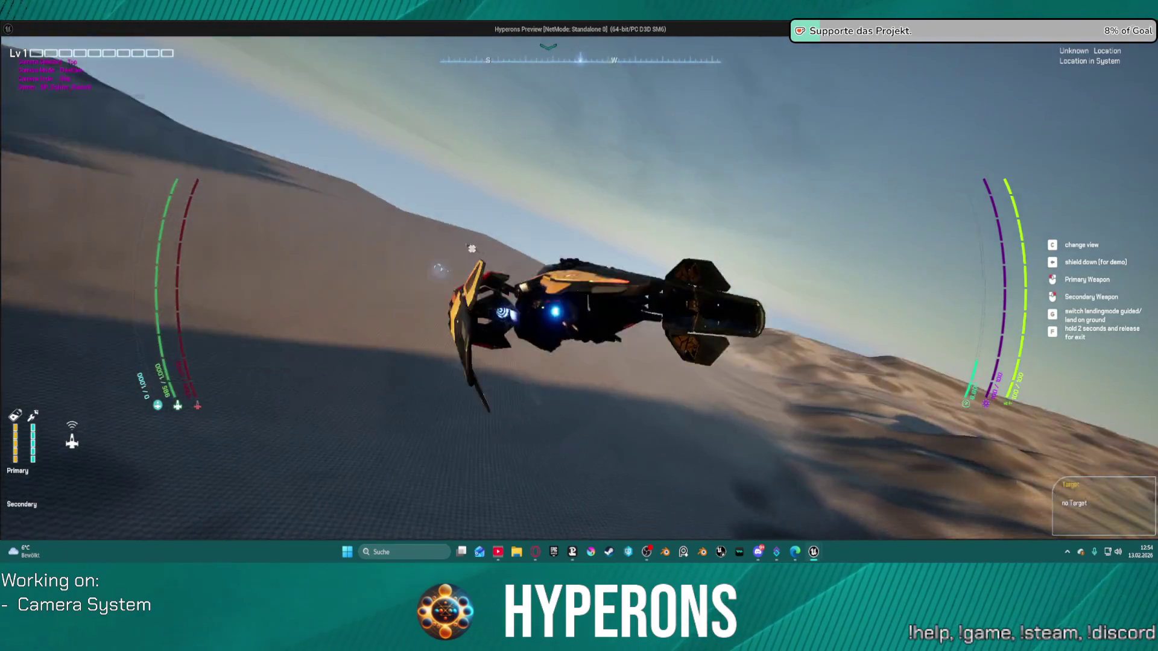
{"action": "key", "text": "Escape"}
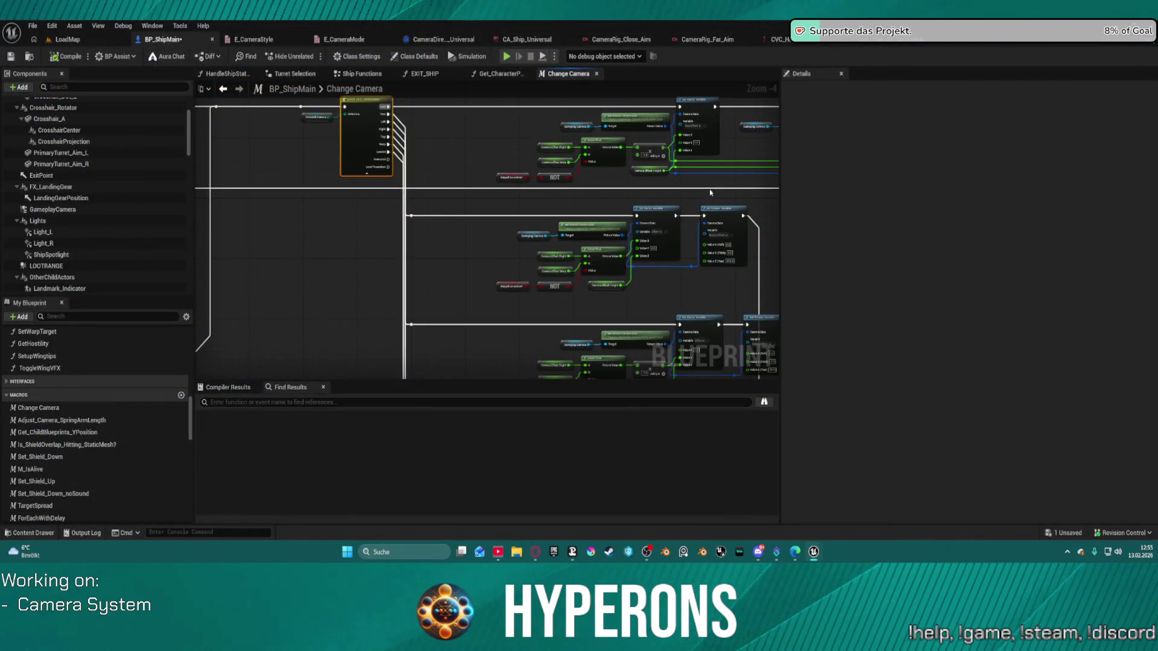
Rewire the Switch's Left output toward the Right branch and confirm Selected Camera defaults to Back.
{"action": "mouse_move", "coordinate": [702, 263]}
{"action": "left_mouse_down"}
{"action": "mouse_move", "coordinate": [545, 263]}
{"action": "mouse_move", "coordinate": [751, 224]}
{"action": "mouse_move", "coordinate": [750, 275]}
{"action": "mouse_move", "coordinate": [685, 262]}
{"action": "left_mouse_up"}
{"action": "scroll", "coordinate": [283, 152], "scroll_direction": "up", "scroll_amount": 3}
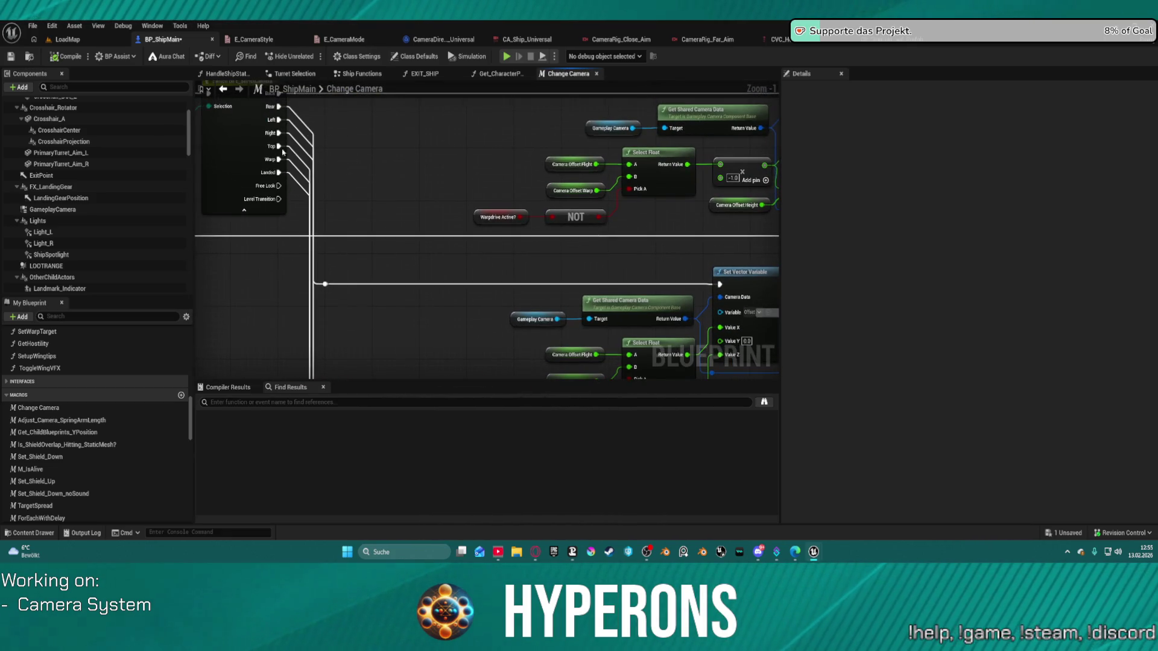
{"action": "mouse_move", "coordinate": [276, 121]}
{"action": "left_mouse_down"}
{"action": "mouse_move", "coordinate": [281, 136]}
{"action": "mouse_move", "coordinate": [281, 120]}
{"action": "mouse_move", "coordinate": [485, 161]}
{"action": "left_mouse_up"}
{"action": "left_click", "coordinate": [463, 159]}
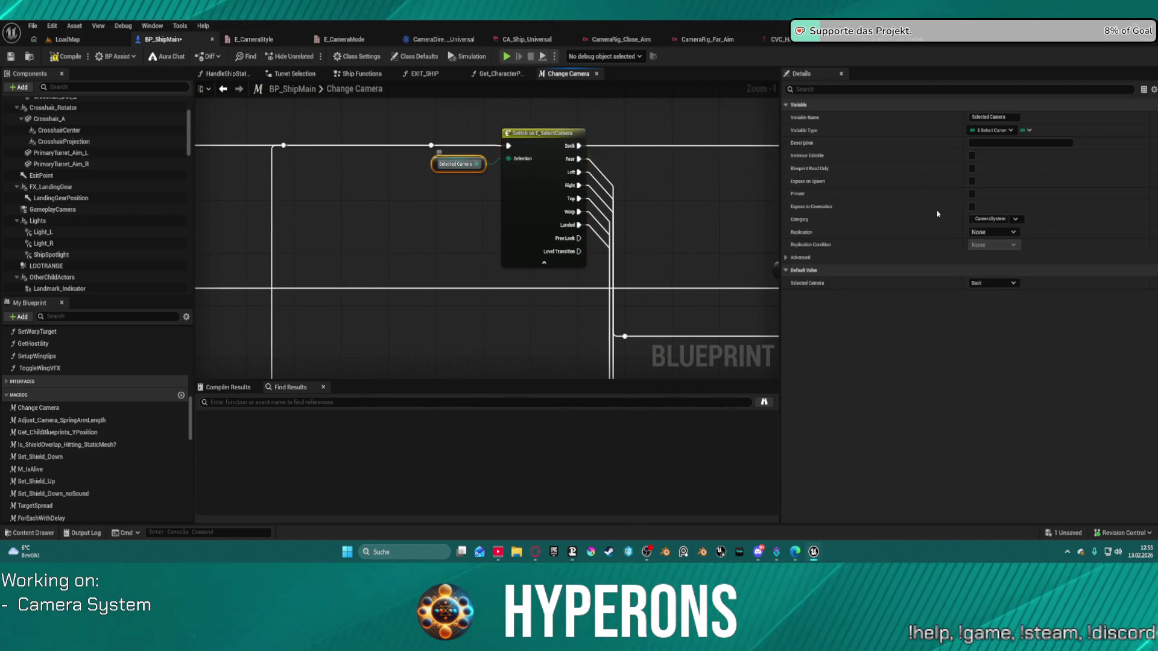
{"action": "left_click", "coordinate": [995, 282]}
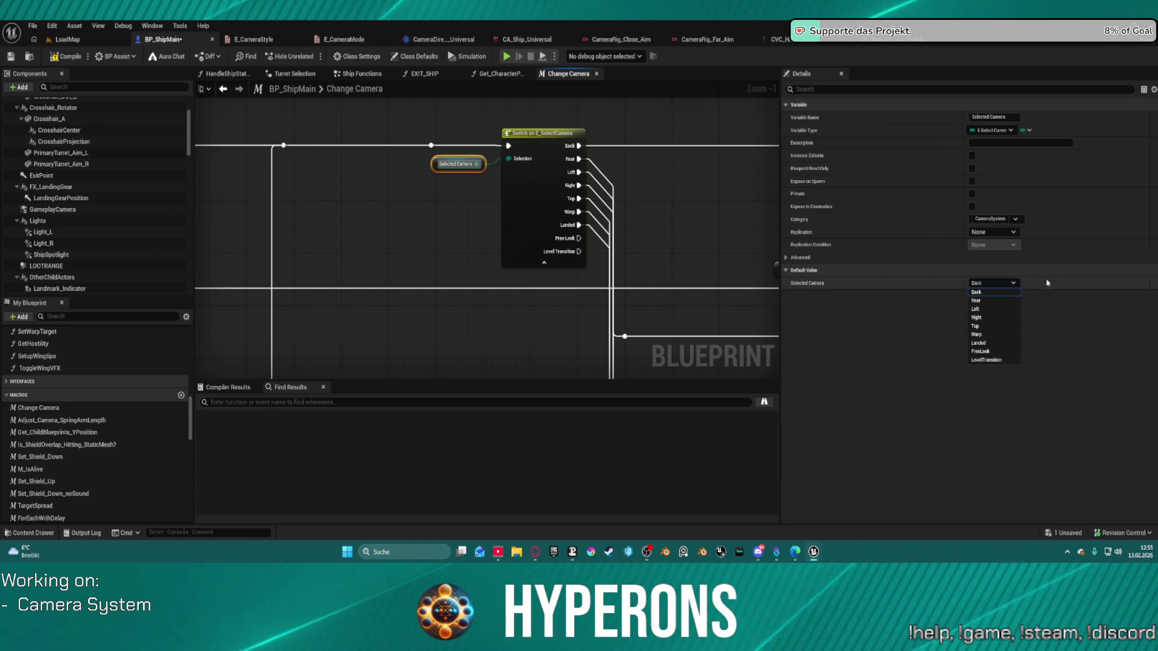
{"action": "left_click", "coordinate": [1007, 292]}
Select the Switch on E_SelectCamera node and return to the LoadMap level.
{"action": "left_click_drag", "start_coordinate": [681, 199], "coordinate": [504, 158]}
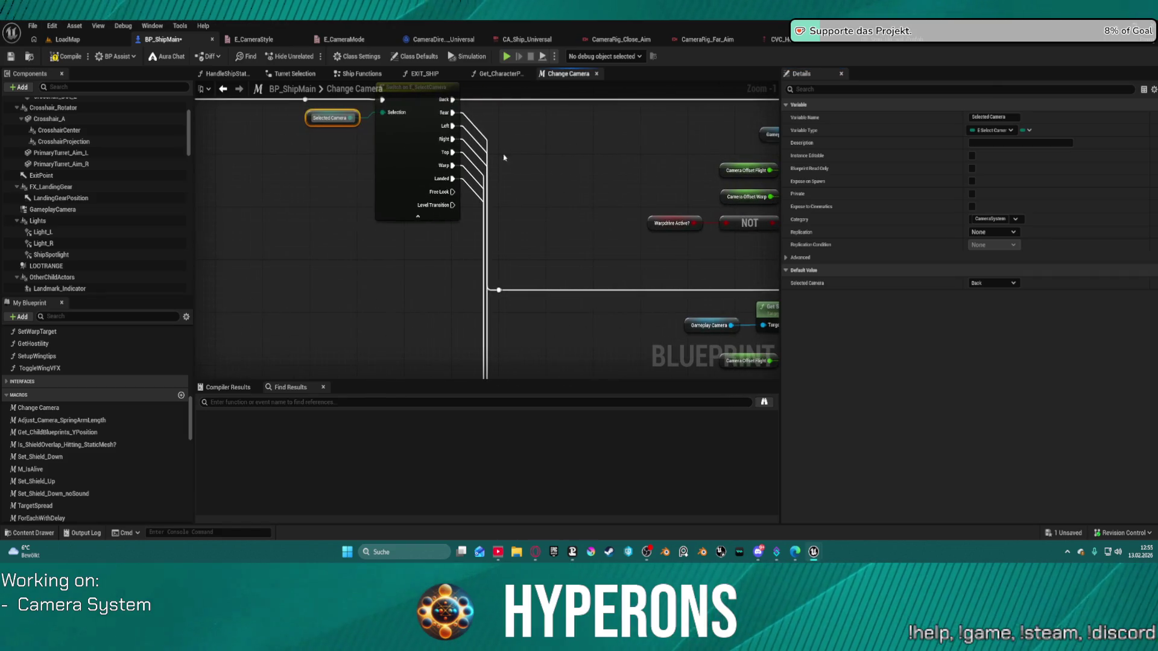
{"action": "left_click", "coordinate": [451, 126]}
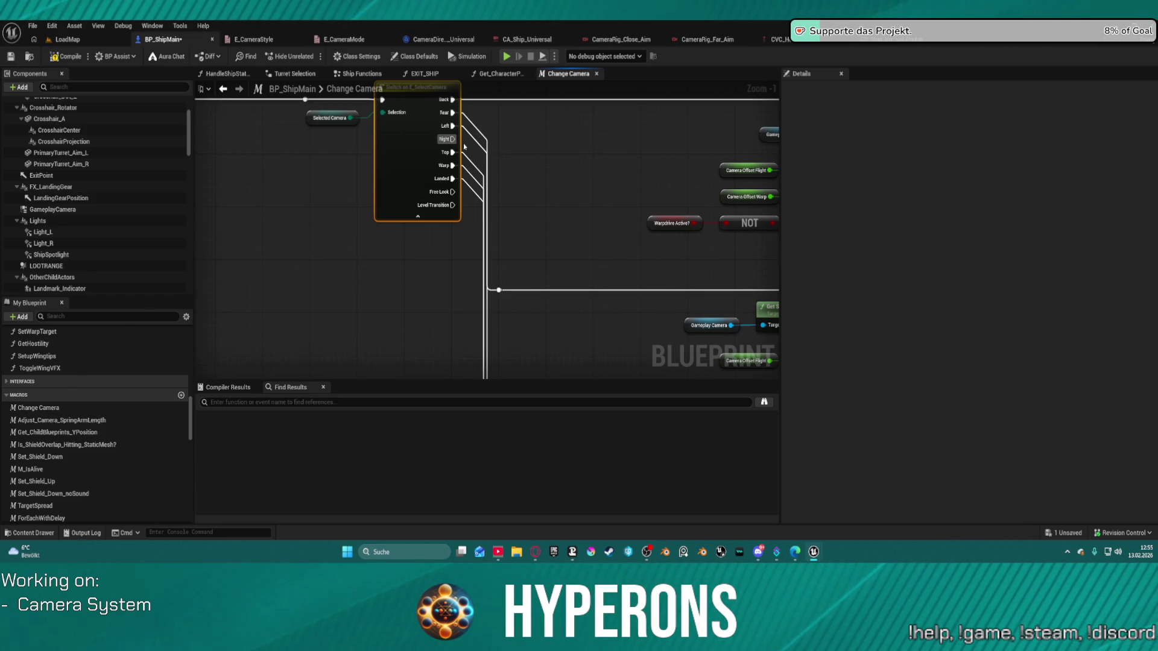
{"action": "left_click", "coordinate": [66, 39]}
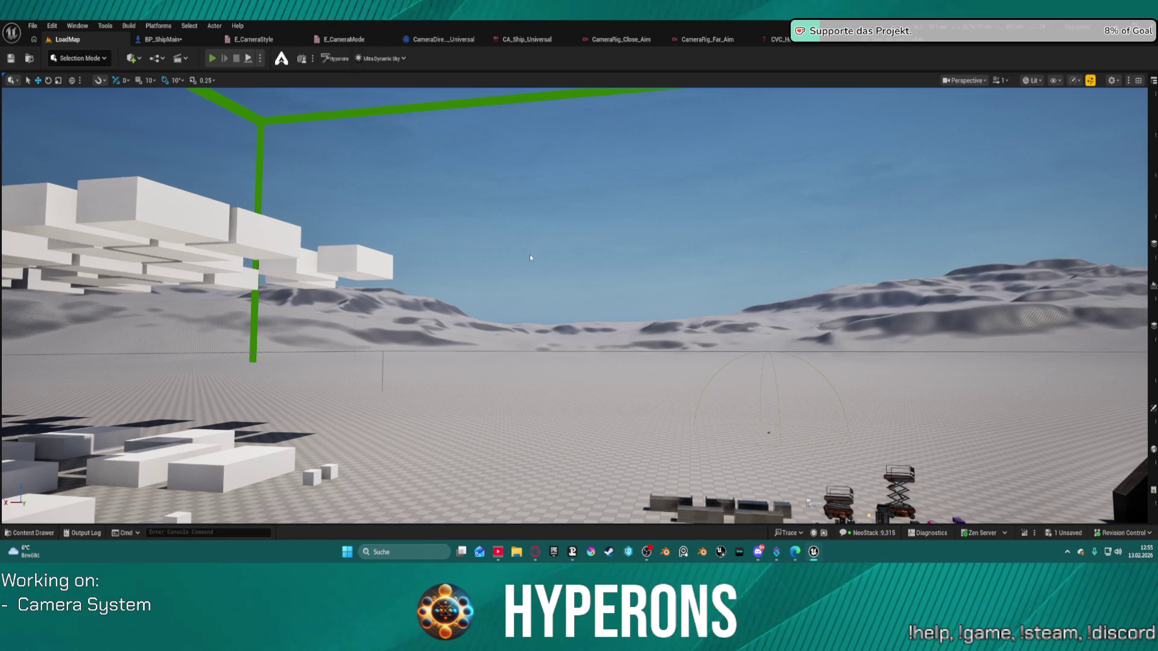
{"action": "key", "text": "alt+p"}
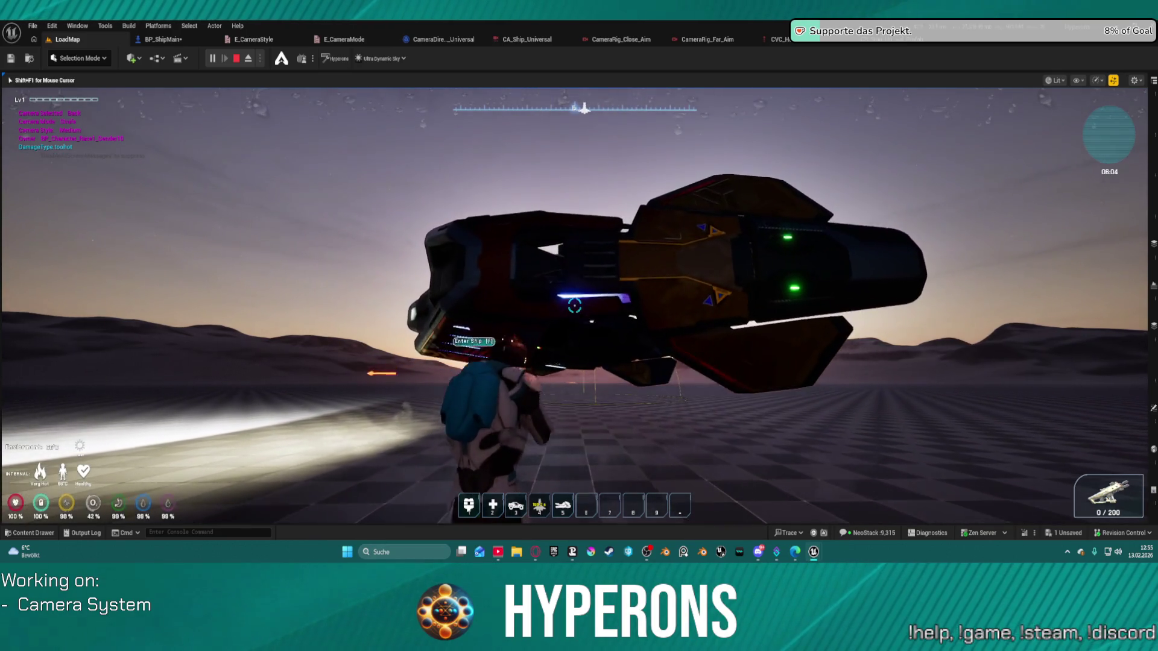
{"action": "key", "text": "f"}
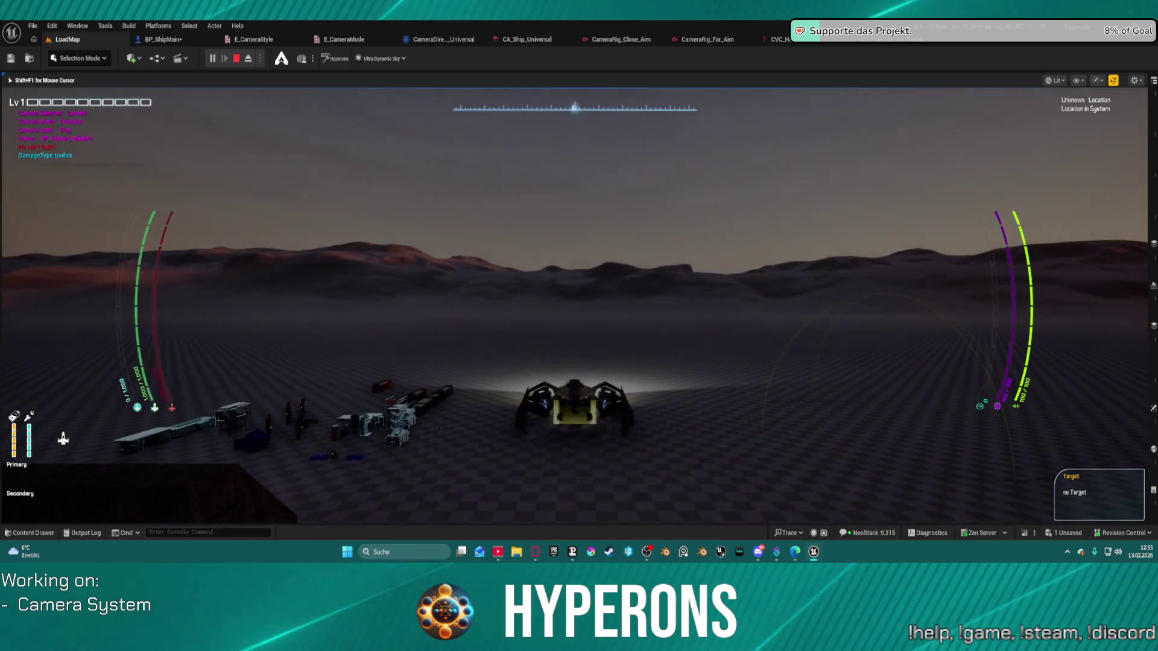
{"action": "key", "text": "space"}
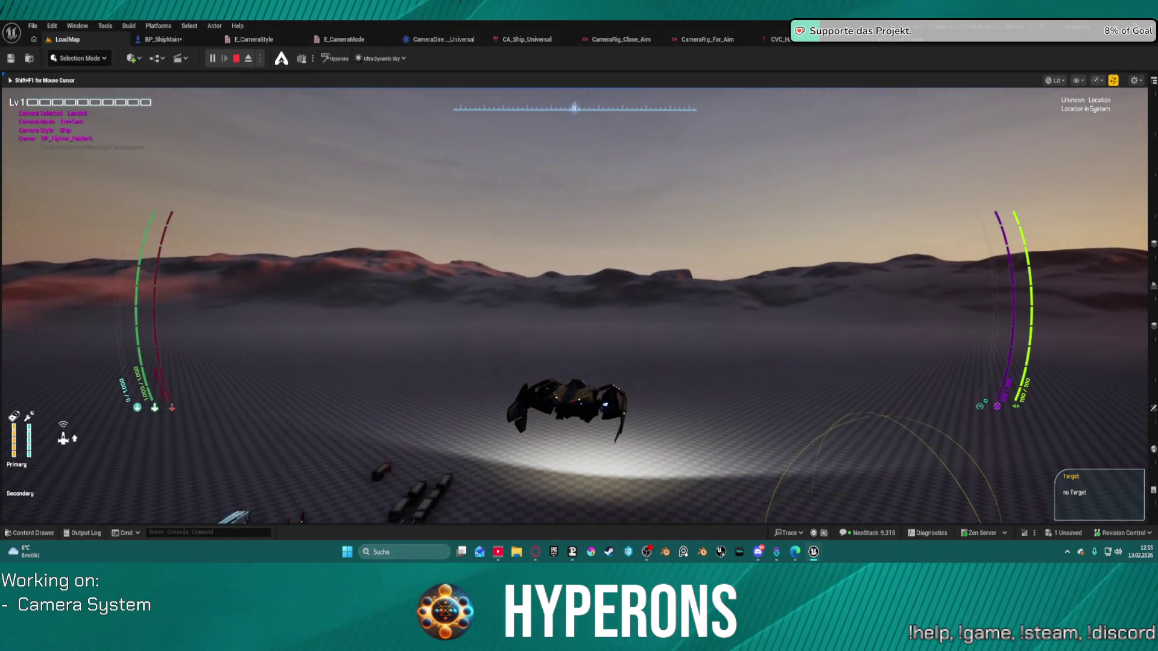
{"action": "key", "text": "a"}
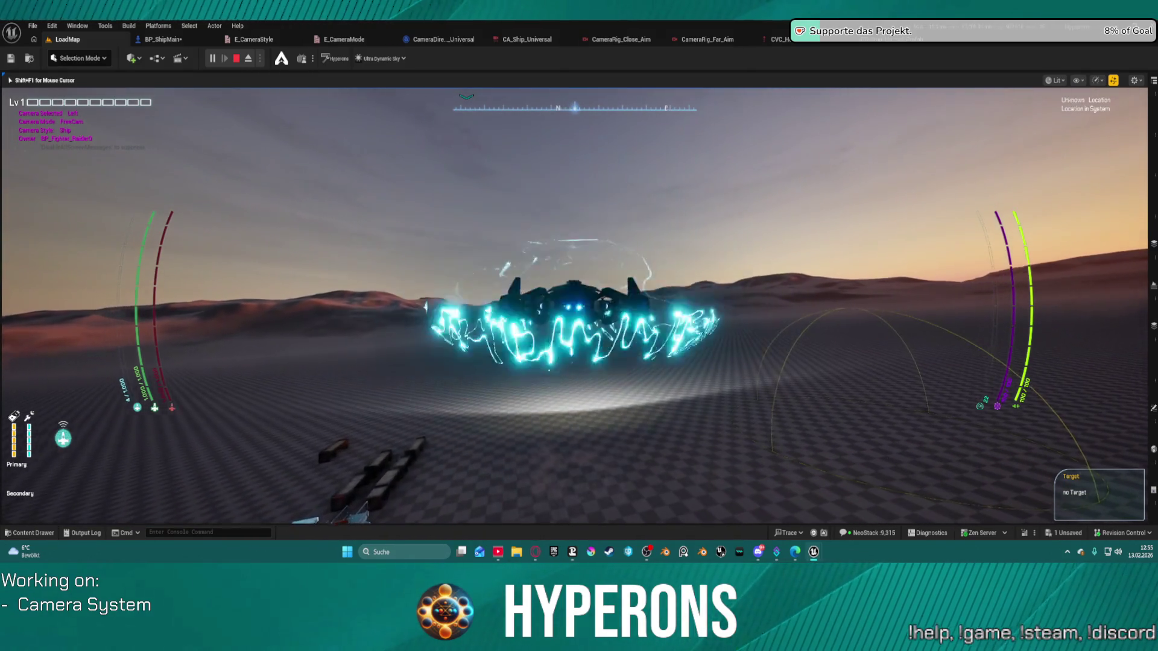
{"action": "key", "text": "Up"}
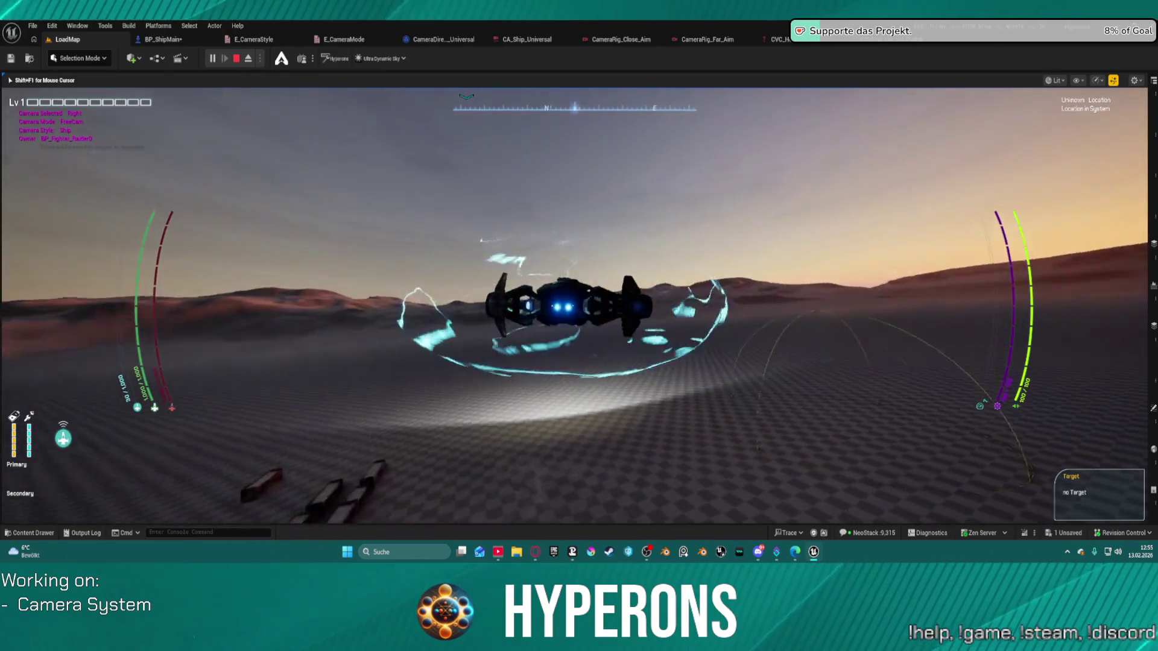
{"action": "key", "text": "Left"}
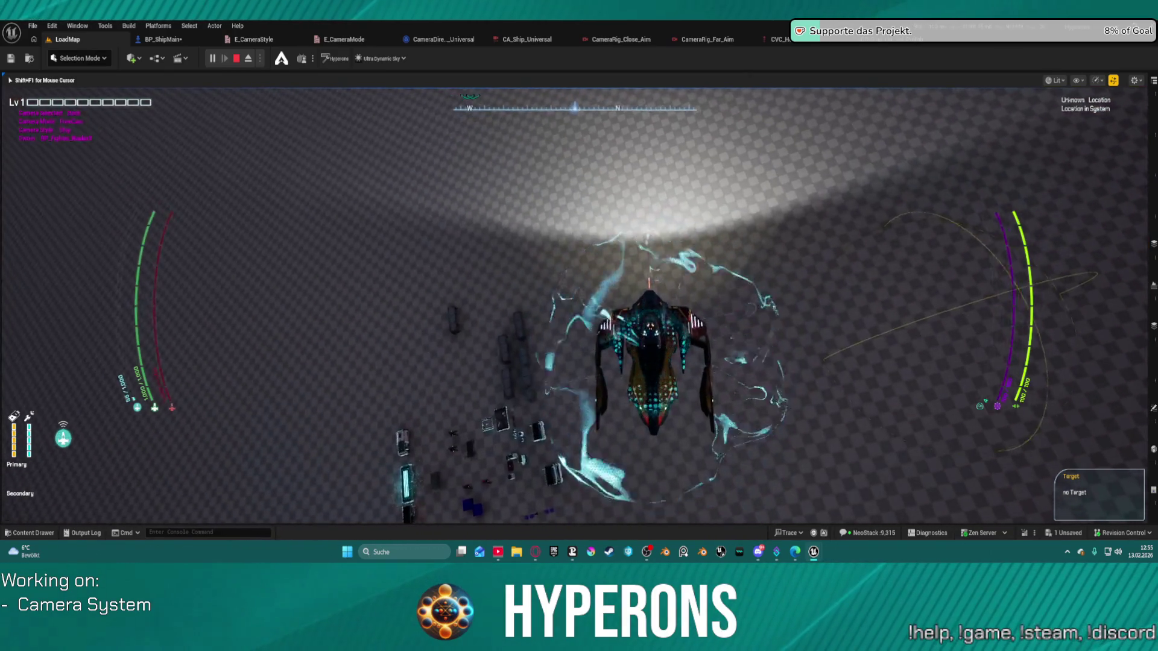
{"action": "key", "text": "Up"}
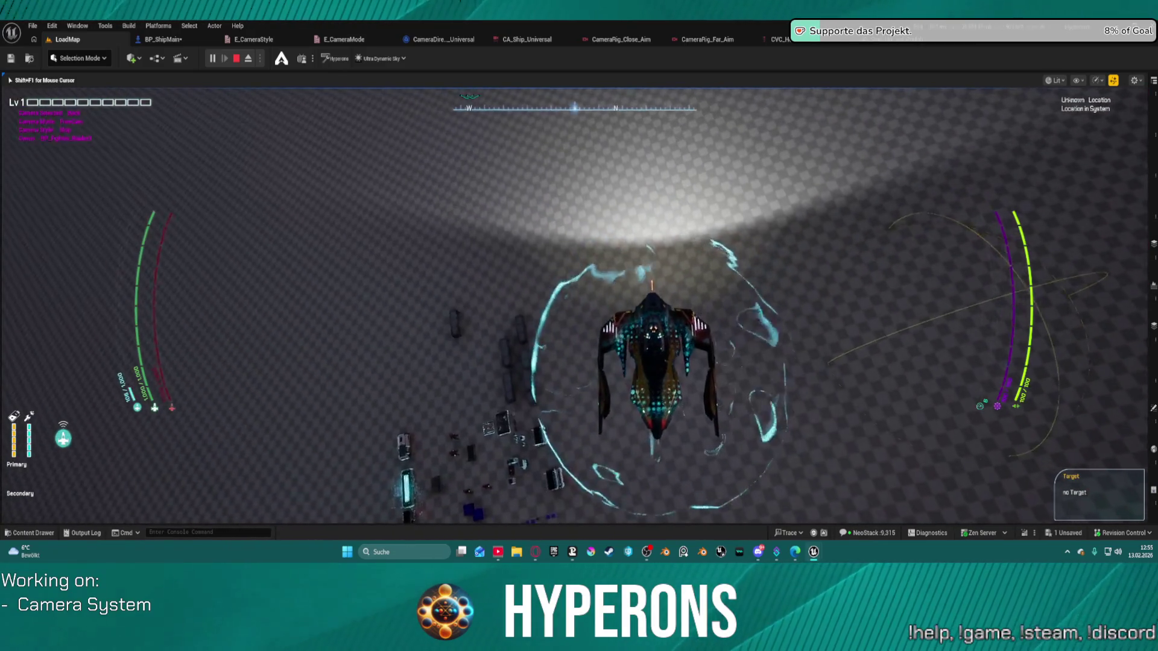
{"action": "key", "text": "Left"}
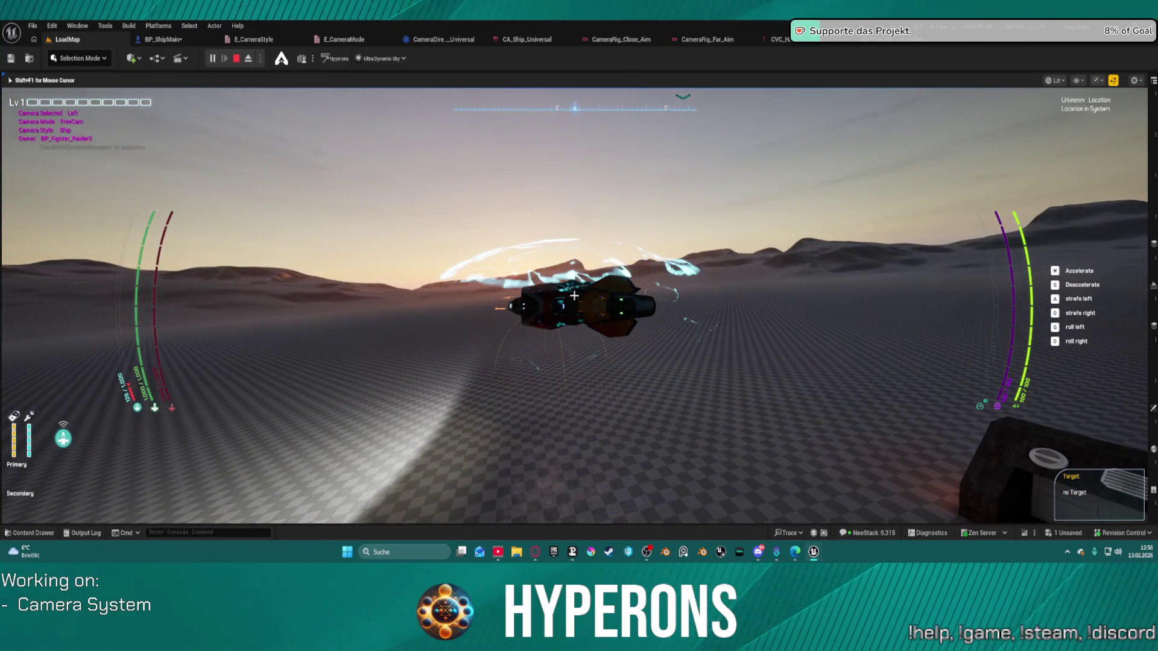
{"action": "key", "text": "Escape"}
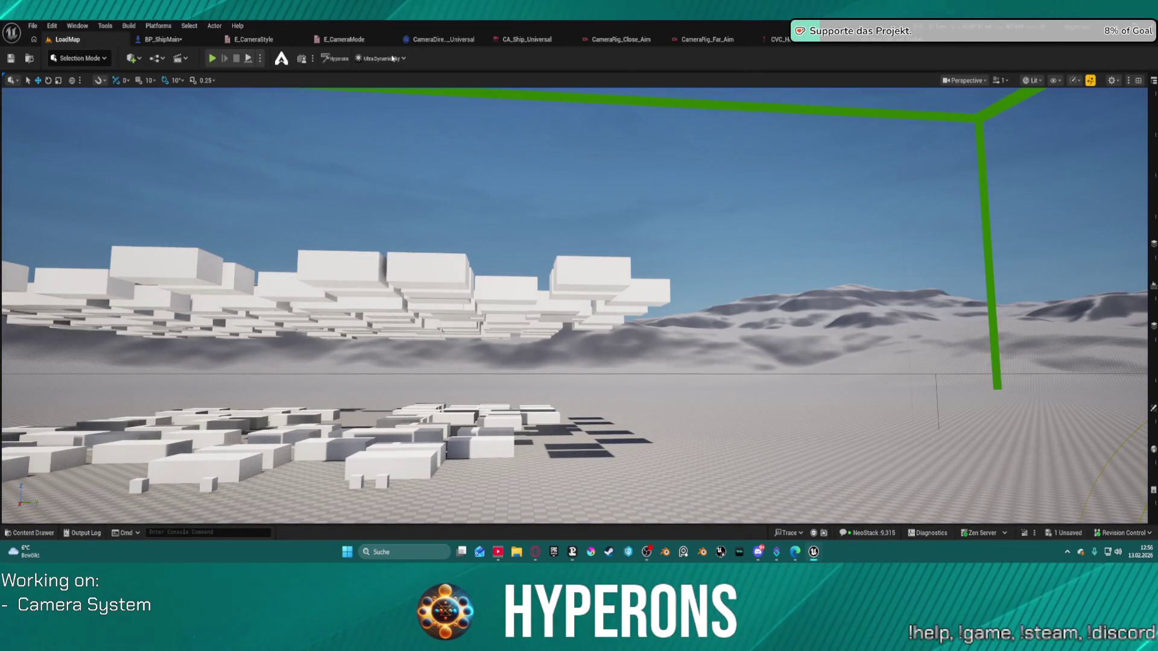
Return to the Change Camera graph, undo the last pin link, and move the Switch node lower.
{"action": "left_click", "coordinate": [152, 40]}
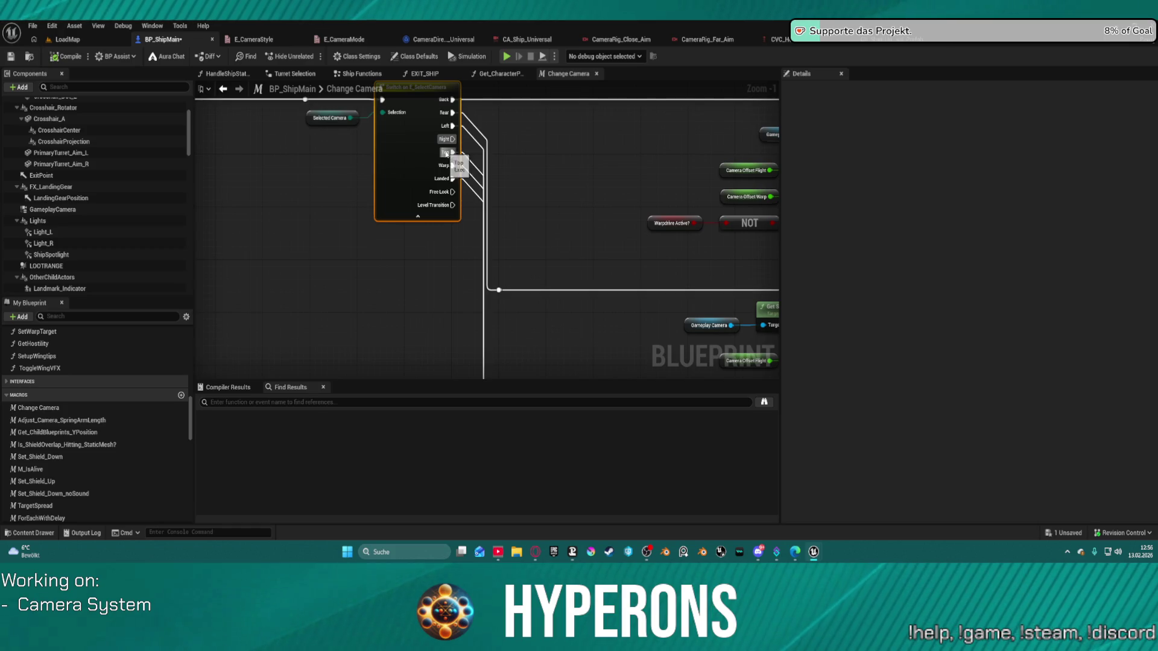
{"action": "scroll", "coordinate": [476, 149], "scroll_direction": "down", "scroll_amount": 3}
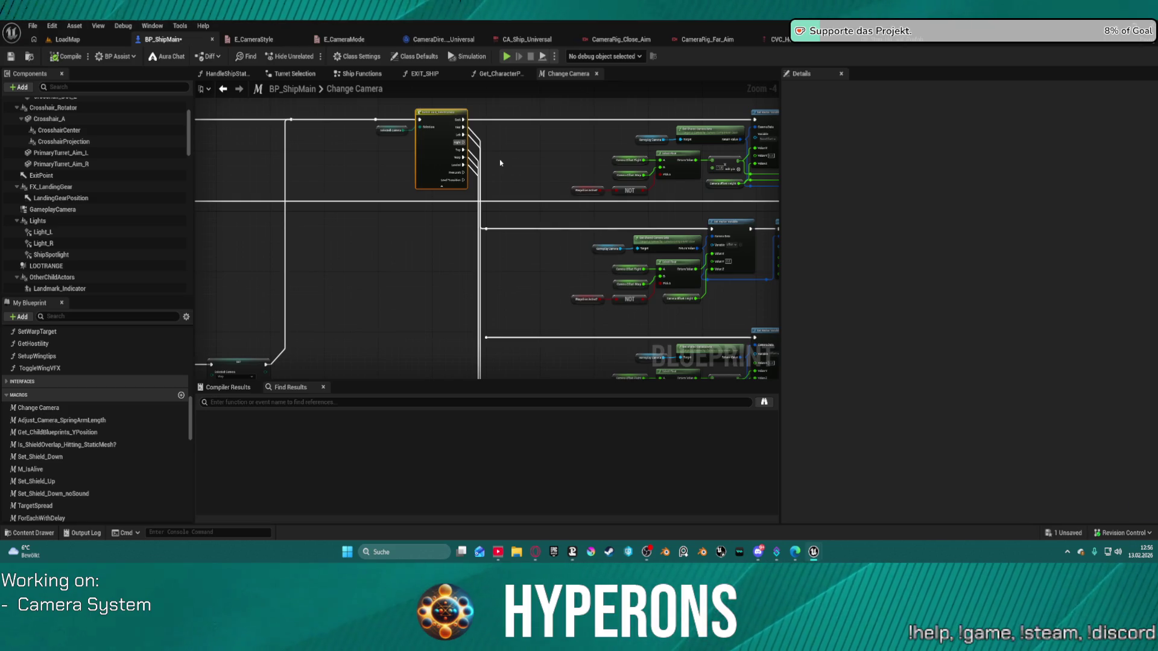
{"action": "key", "text": "ctrl+z"}
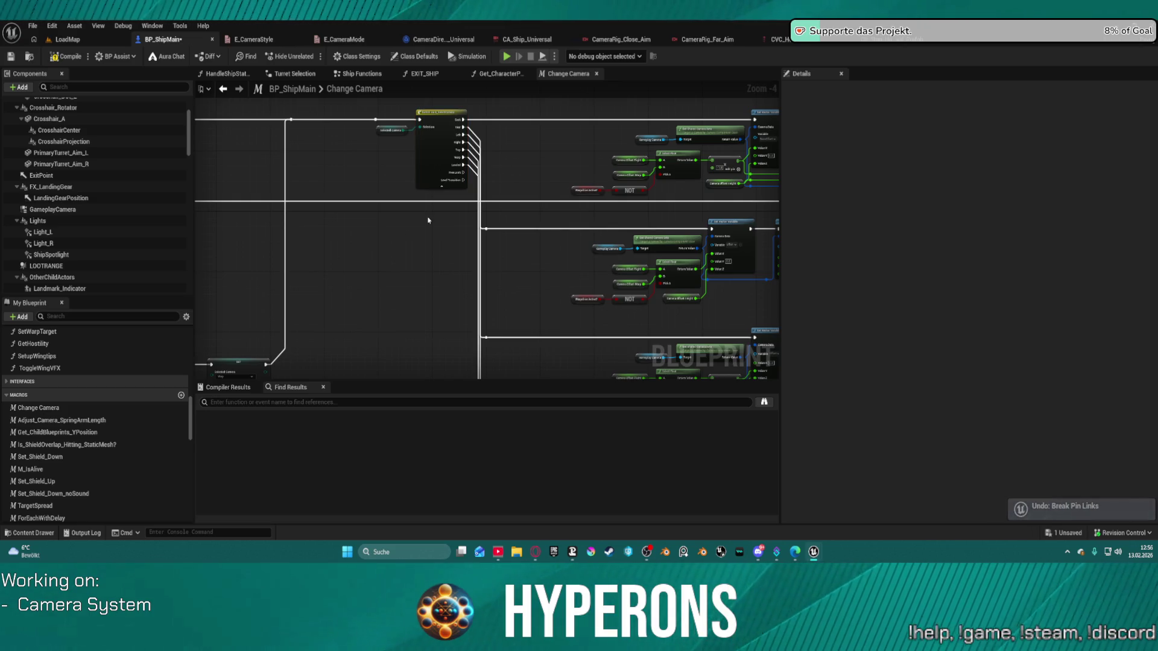
{"action": "scroll", "coordinate": [473, 203], "scroll_direction": "up", "scroll_amount": 3}
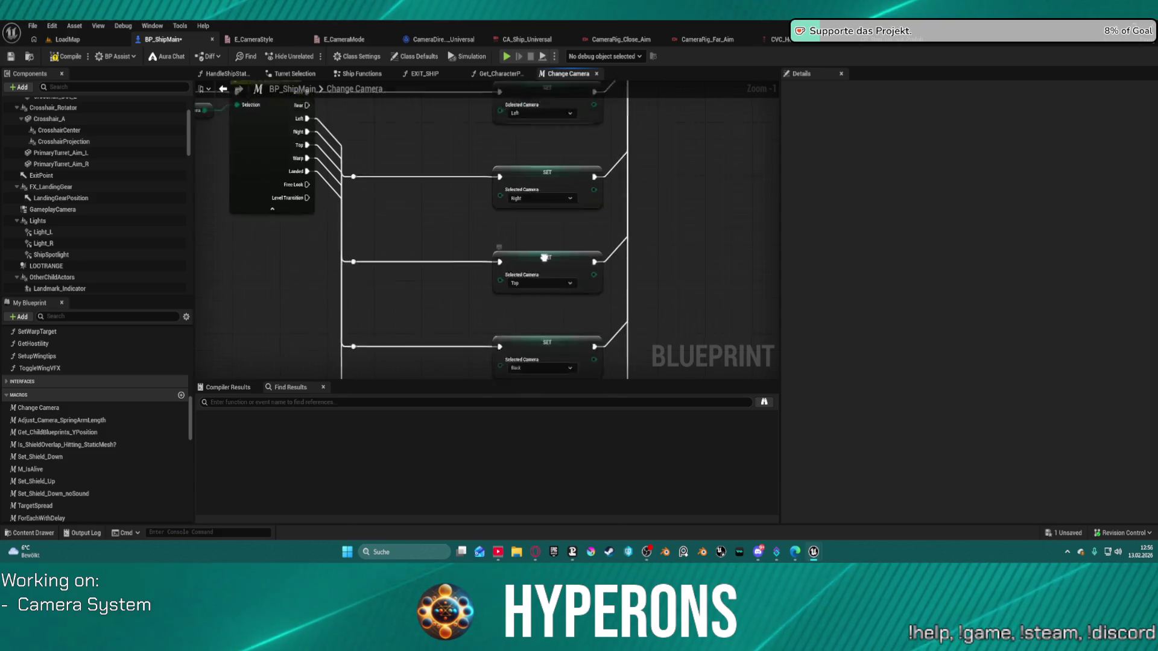
{"action": "mouse_move", "coordinate": [360, 169]}
{"action": "left_mouse_down"}
{"action": "mouse_move", "coordinate": [359, 355]}
{"action": "mouse_move", "coordinate": [340, 253]}
{"action": "left_mouse_up"}
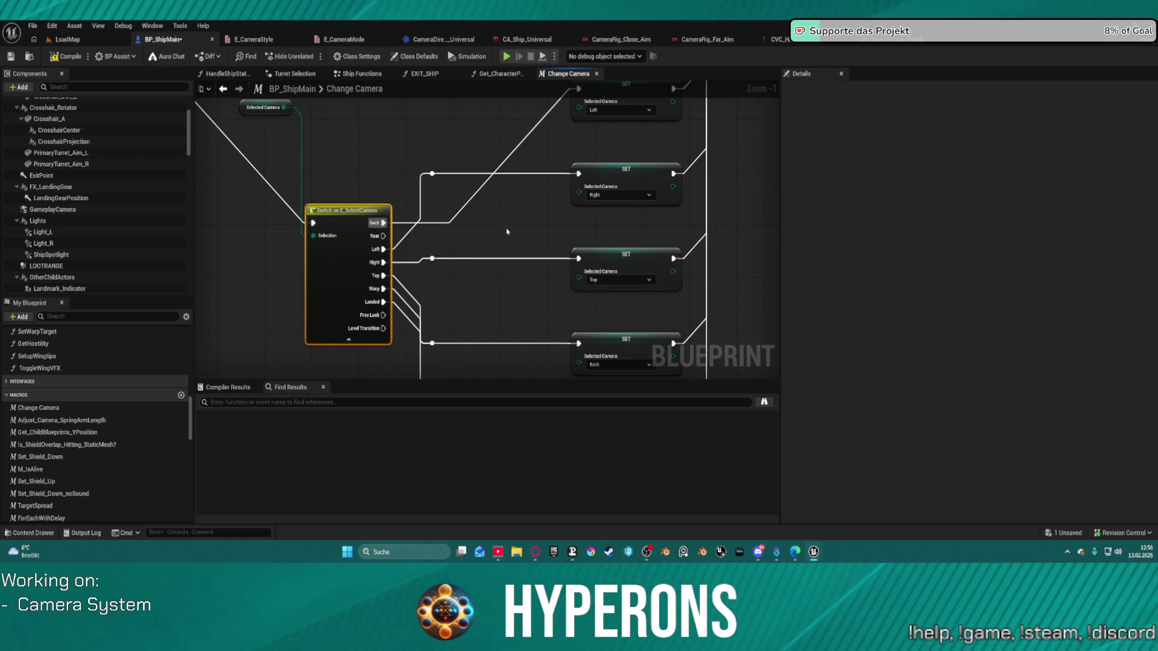
Pan across the macro to reveal the Landed SET node, moving the Switch node further down.
{"action": "left_click_drag", "start_coordinate": [506, 232], "coordinate": [473, 148]}
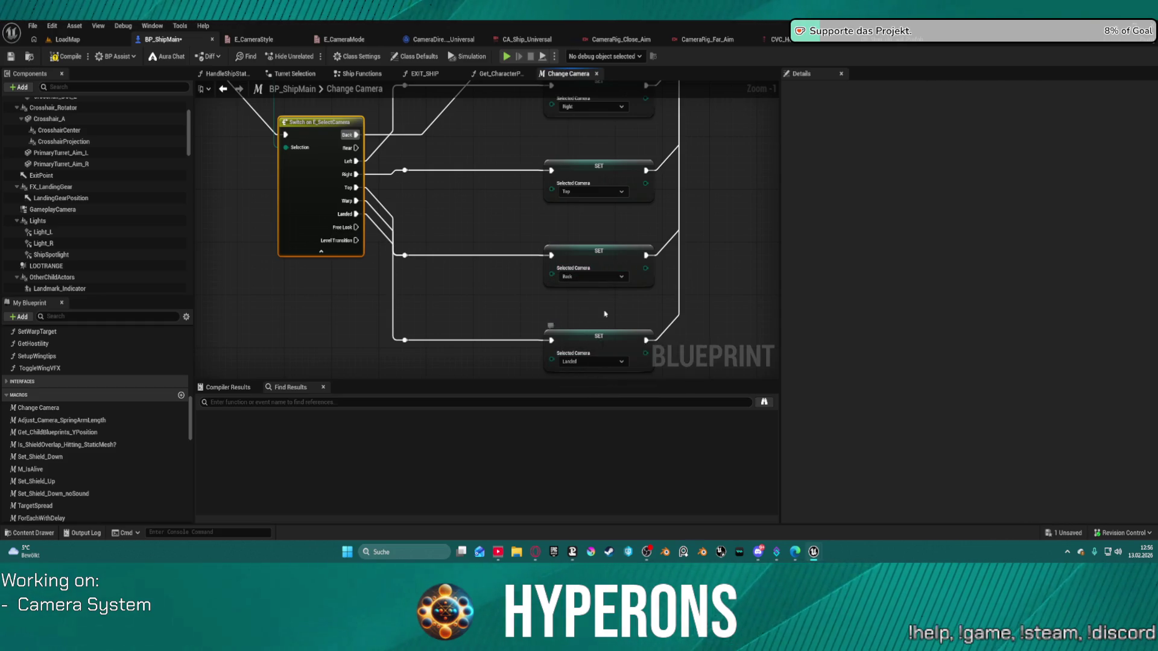
{"action": "mouse_move", "coordinate": [605, 313]}
{"action": "left_mouse_down"}
{"action": "mouse_move", "coordinate": [523, 285]}
{"action": "mouse_move", "coordinate": [540, 307]}
{"action": "left_mouse_up"}
{"action": "mouse_move", "coordinate": [245, 196]}
{"action": "left_mouse_down"}
{"action": "mouse_move", "coordinate": [254, 309]}
{"action": "mouse_move", "coordinate": [253, 182]}
{"action": "left_mouse_up"}
{"action": "scroll", "coordinate": [416, 181], "scroll_direction": "down", "scroll_amount": 1}
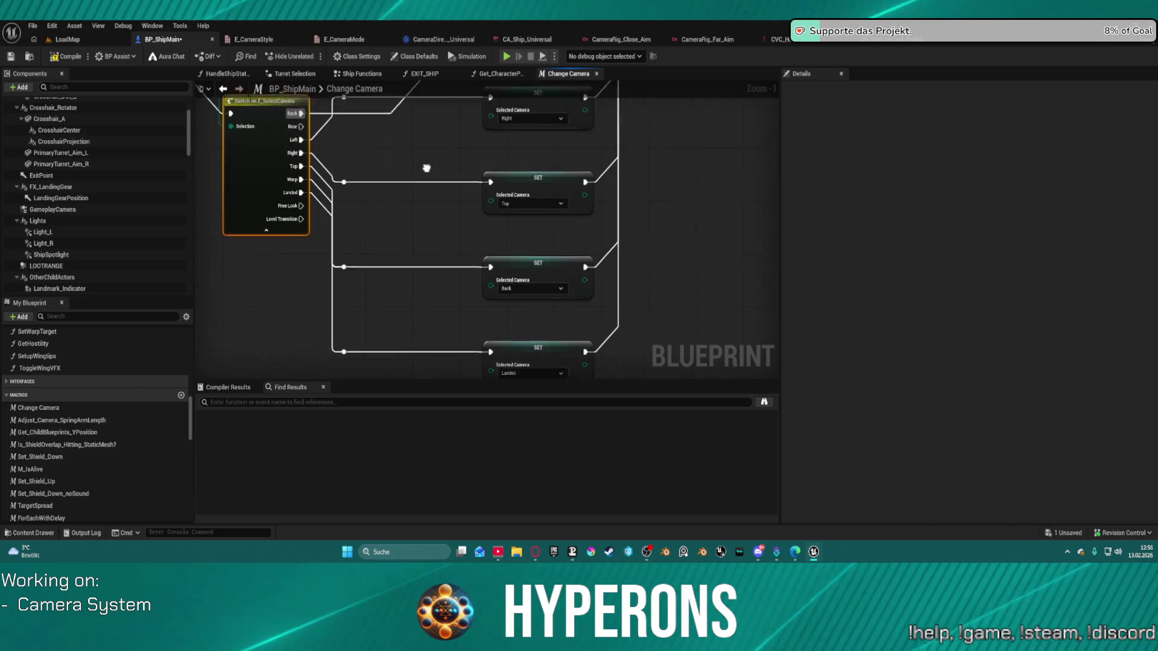
{"action": "scroll", "coordinate": [407, 213], "scroll_direction": "down", "scroll_amount": 1}
{"action": "left_click_drag", "start_coordinate": [406, 214], "coordinate": [255, 196]}
{"action": "scroll", "coordinate": [386, 338], "scroll_direction": "down", "scroll_amount": 3}
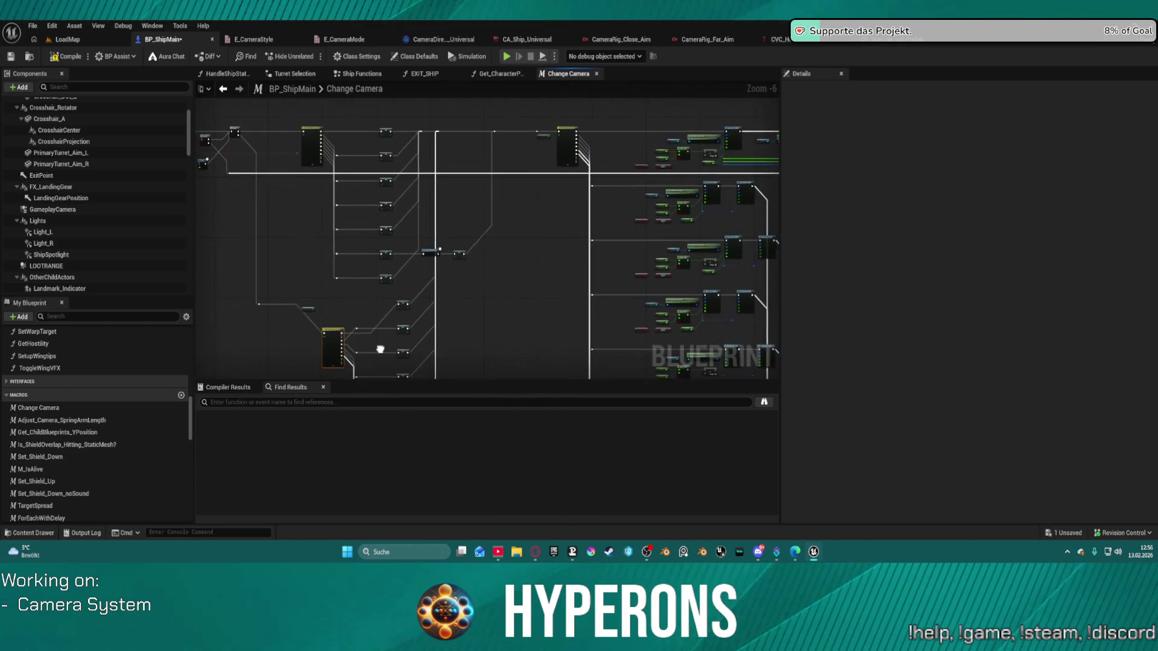
Select the Warpdrive Active?, NOT and Branch nodes in the Change Camera graph.
{"action": "scroll", "coordinate": [393, 331], "scroll_direction": "up", "scroll_amount": 6}
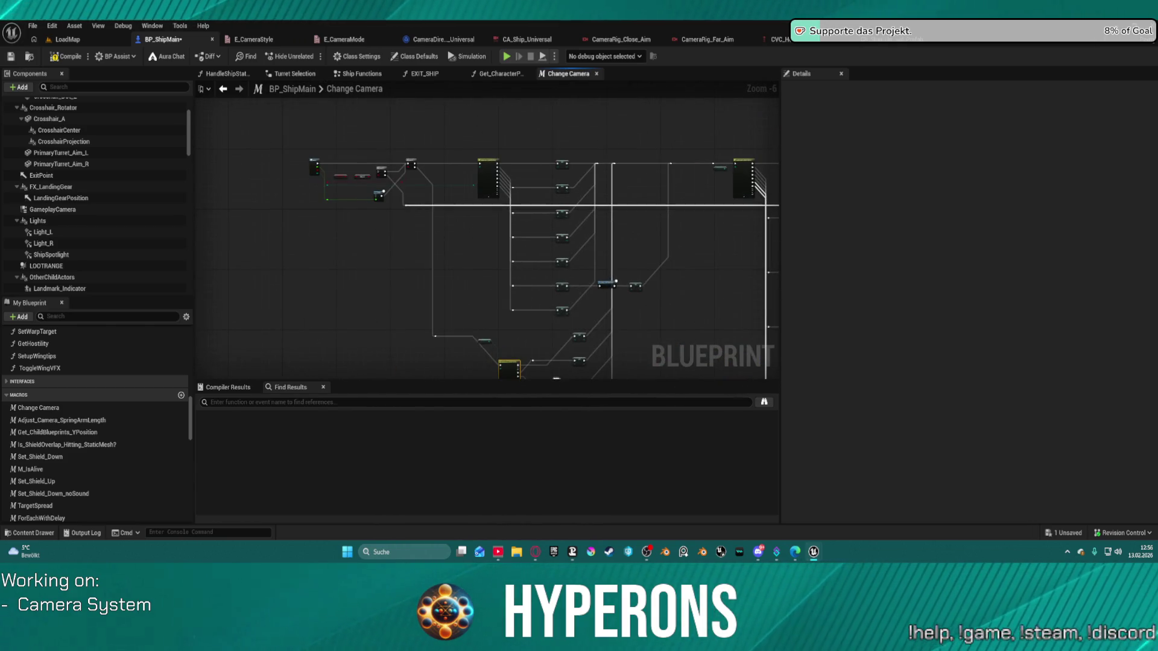
{"action": "left_click_drag", "start_coordinate": [407, 172], "coordinate": [509, 200]}
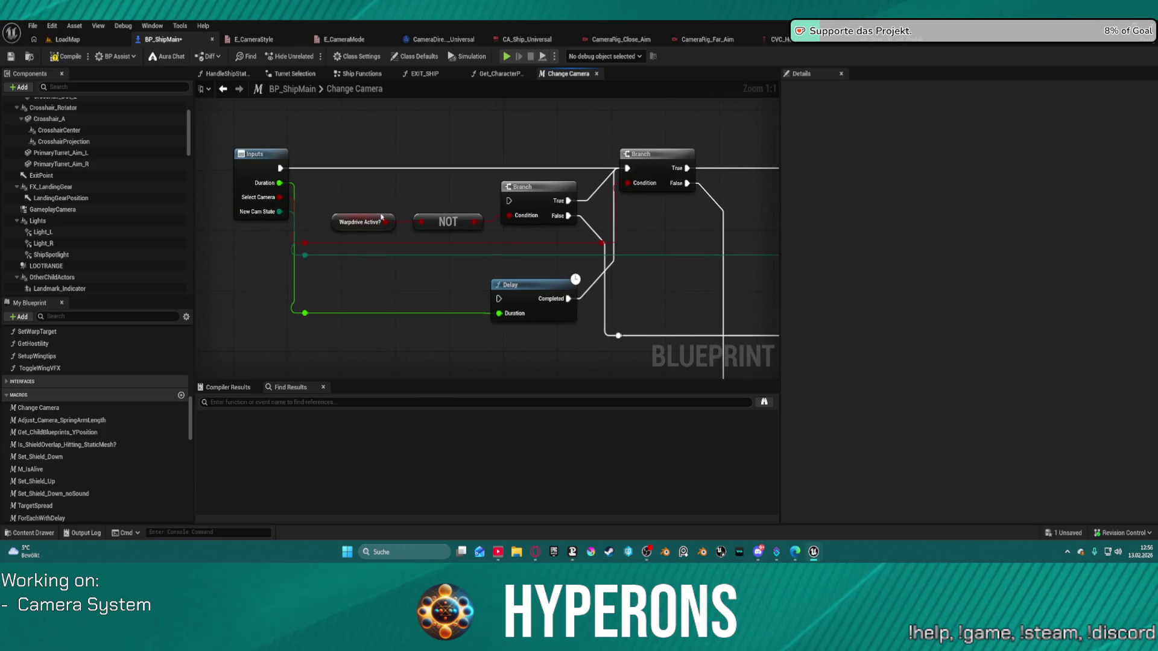
{"action": "mouse_move", "coordinate": [381, 215]}
{"action": "left_mouse_down"}
{"action": "mouse_move", "coordinate": [554, 239]}
{"action": "mouse_move", "coordinate": [543, 236]}
{"action": "left_mouse_up"}
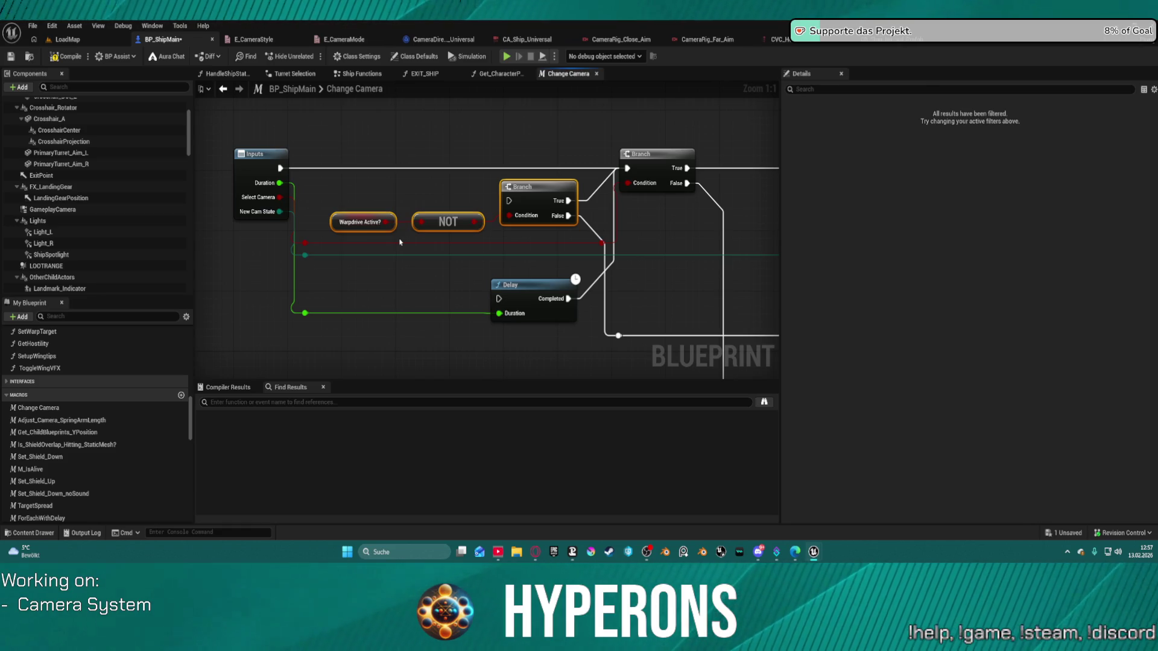
{"action": "scroll", "coordinate": [663, 291], "scroll_direction": "down", "scroll_amount": 2}
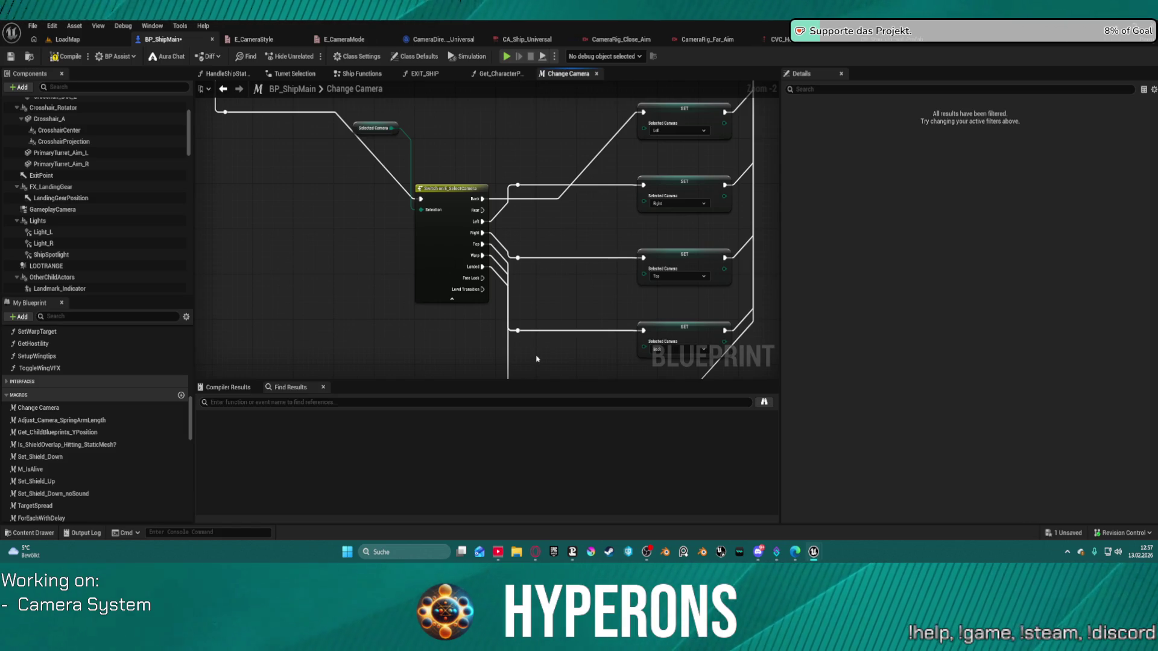
Set the second SET node's camera to Rear, compile, then set it back to Right.
{"action": "left_click", "coordinate": [687, 204]}
{"action": "left_click", "coordinate": [674, 223]}
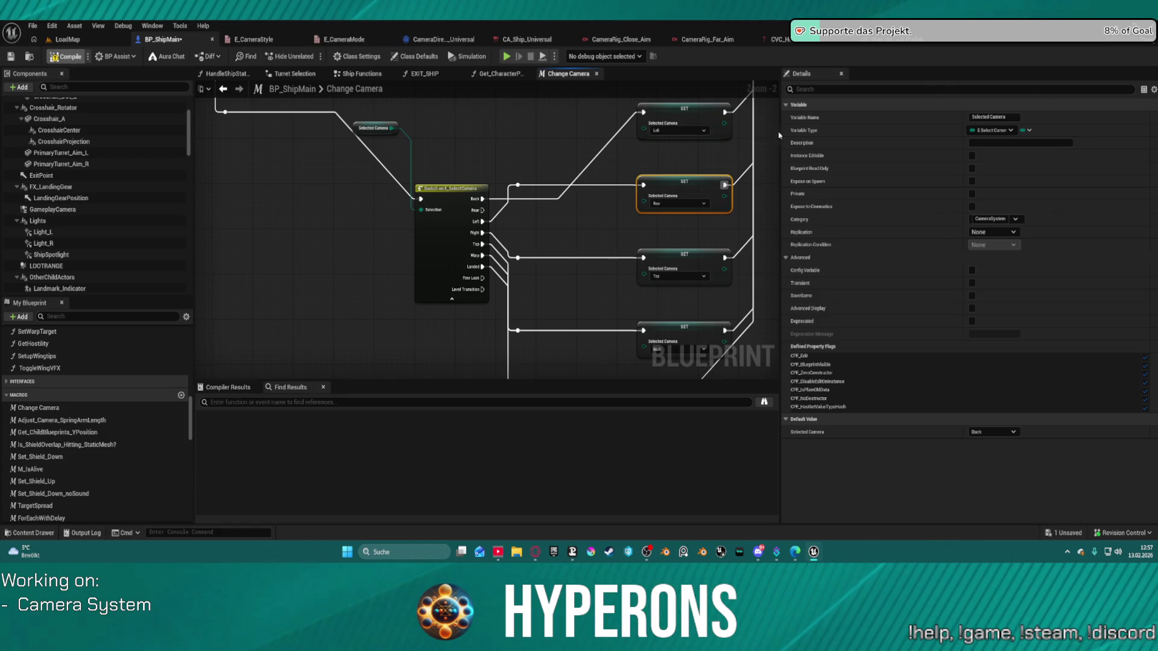
{"action": "key", "text": "F7"}
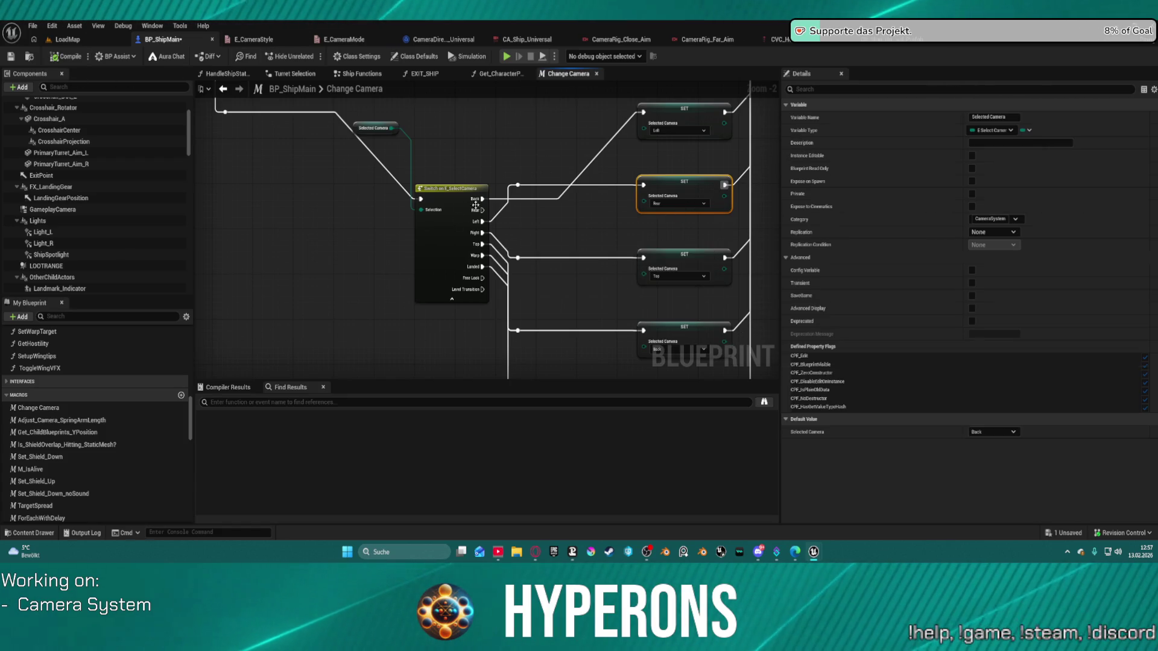
{"action": "left_click", "coordinate": [679, 203]}
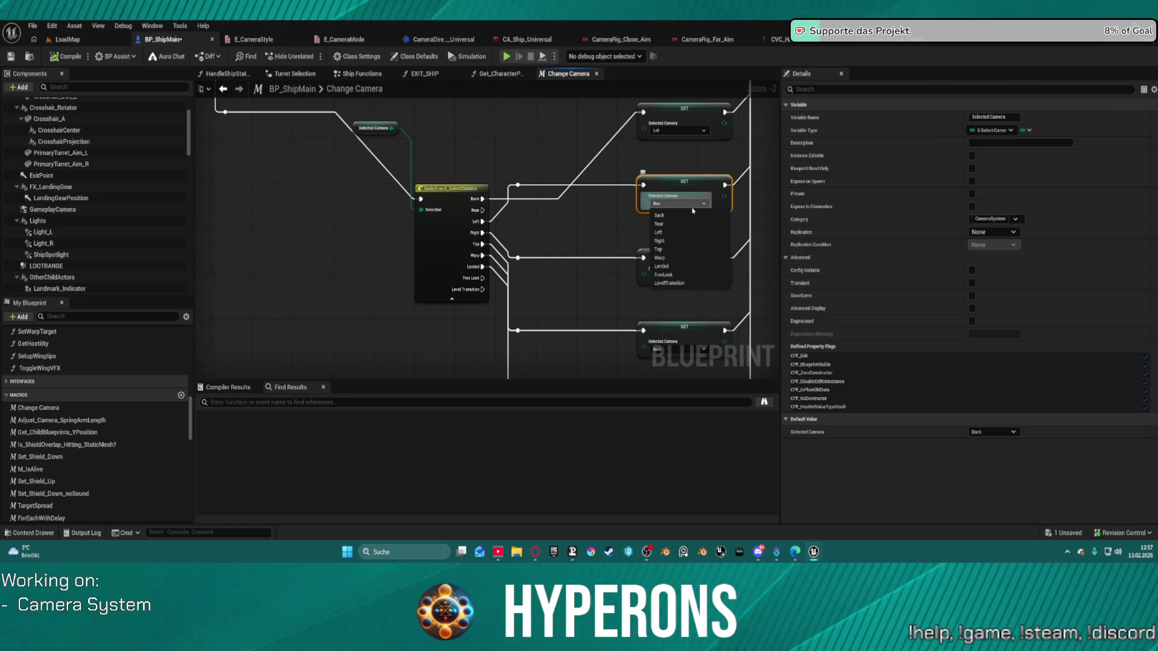
{"action": "left_click", "coordinate": [685, 244]}
Launch the standalone game preview to test the ship cameras.
{"action": "mouse_move", "coordinate": [543, 258]}
{"action": "left_mouse_down"}
{"action": "mouse_move", "coordinate": [517, 194]}
{"action": "mouse_move", "coordinate": [515, 300]}
{"action": "mouse_move", "coordinate": [497, 345]}
{"action": "left_mouse_up"}
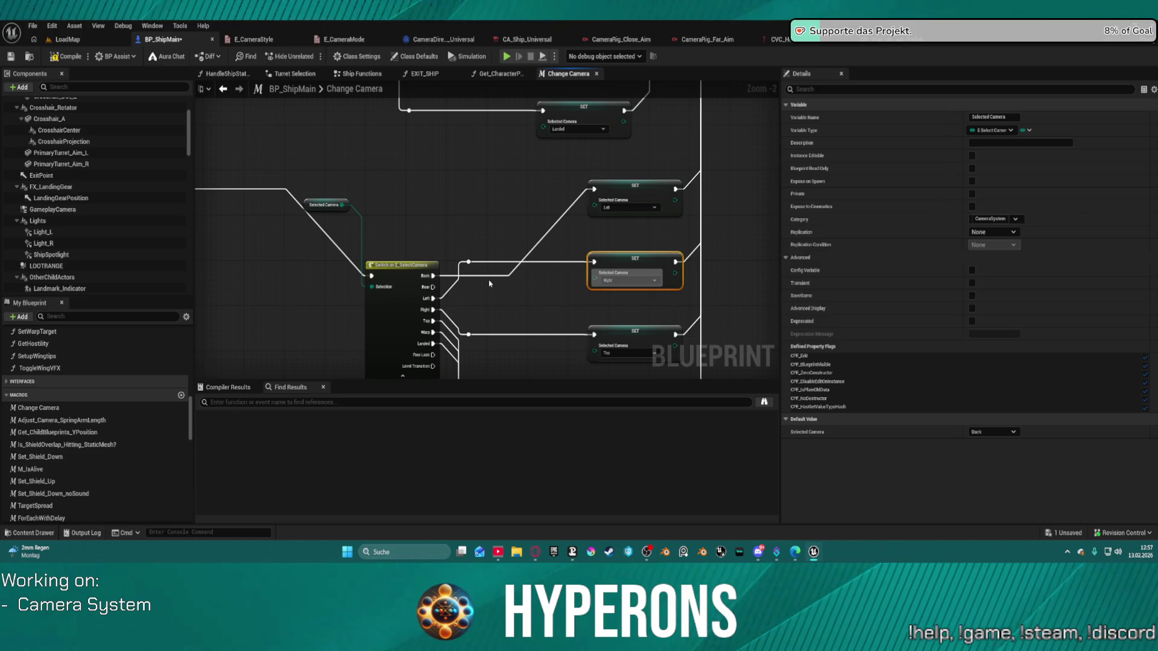
{"action": "mouse_move", "coordinate": [489, 283]}
{"action": "left_mouse_down"}
{"action": "mouse_move", "coordinate": [471, 334]}
{"action": "mouse_move", "coordinate": [483, 253]}
{"action": "mouse_move", "coordinate": [533, 182]}
{"action": "mouse_move", "coordinate": [509, 130]}
{"action": "mouse_move", "coordinate": [518, 133]}
{"action": "mouse_move", "coordinate": [500, 153]}
{"action": "mouse_move", "coordinate": [466, 116]}
{"action": "left_mouse_up"}
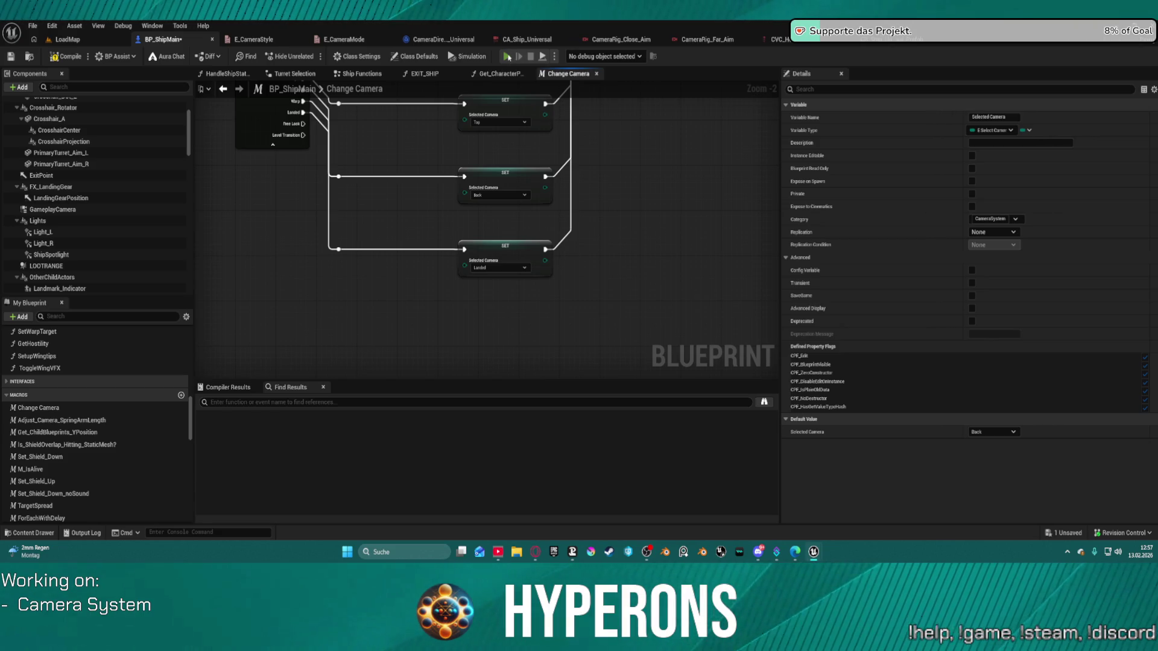
{"action": "left_click", "coordinate": [507, 56]}
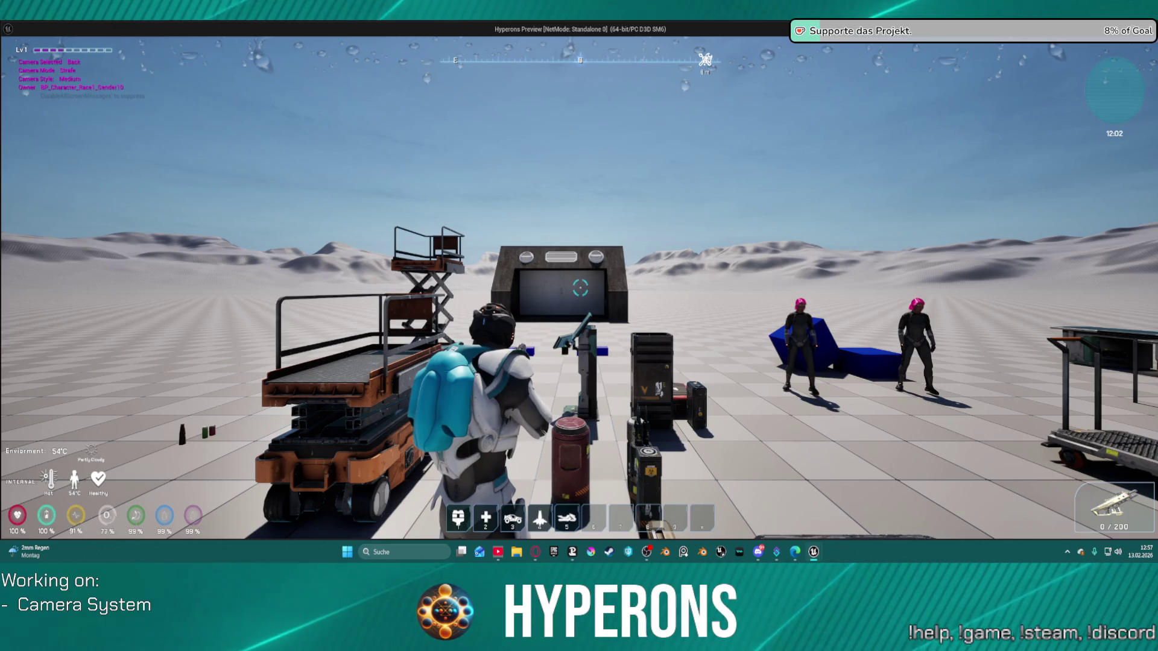
Switch the ship camera to Left, Right and high rear views, then close the preview.
{"action": "mouse_move", "coordinate": [579, 287]}
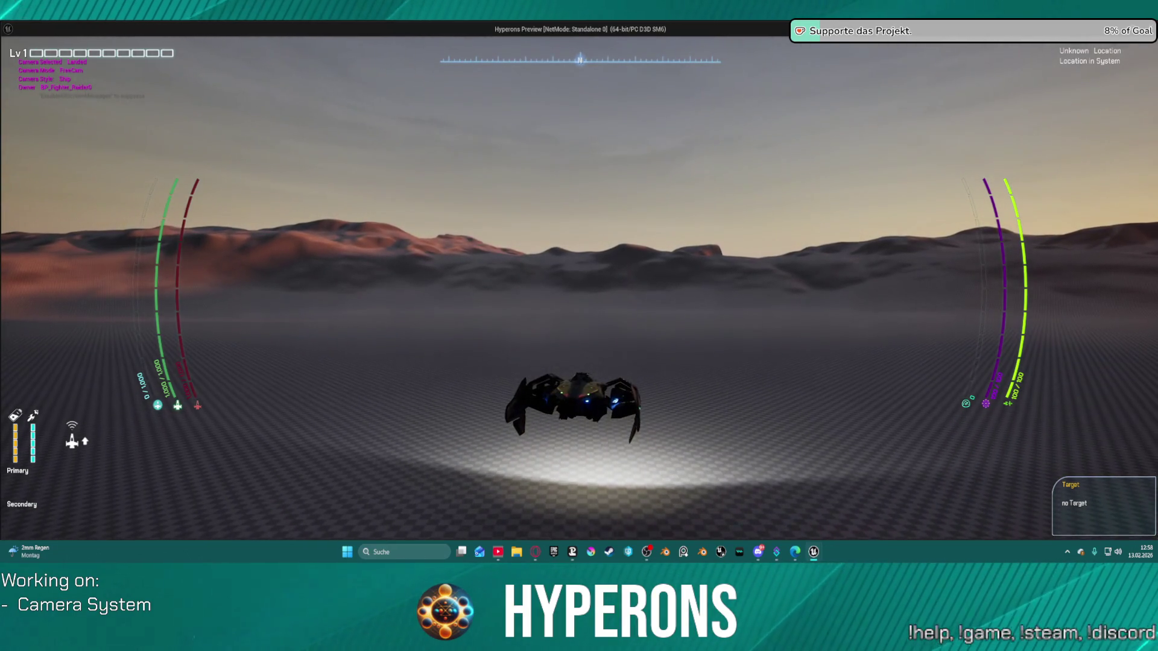
{"action": "key", "text": "Left"}
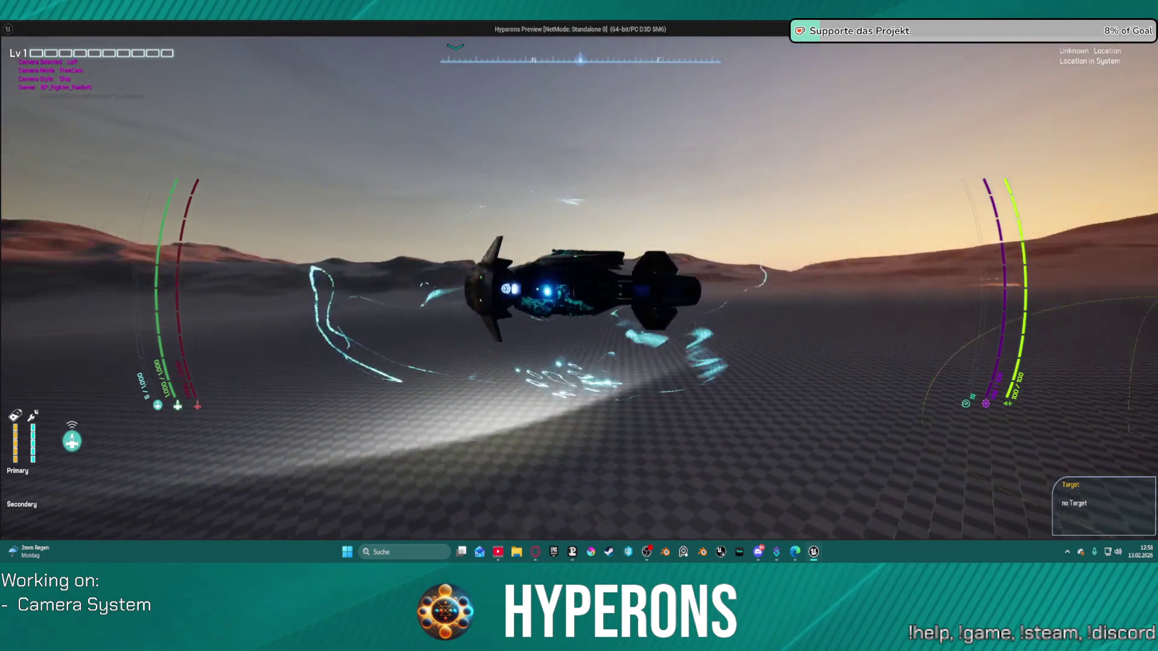
{"action": "key", "text": "Right"}
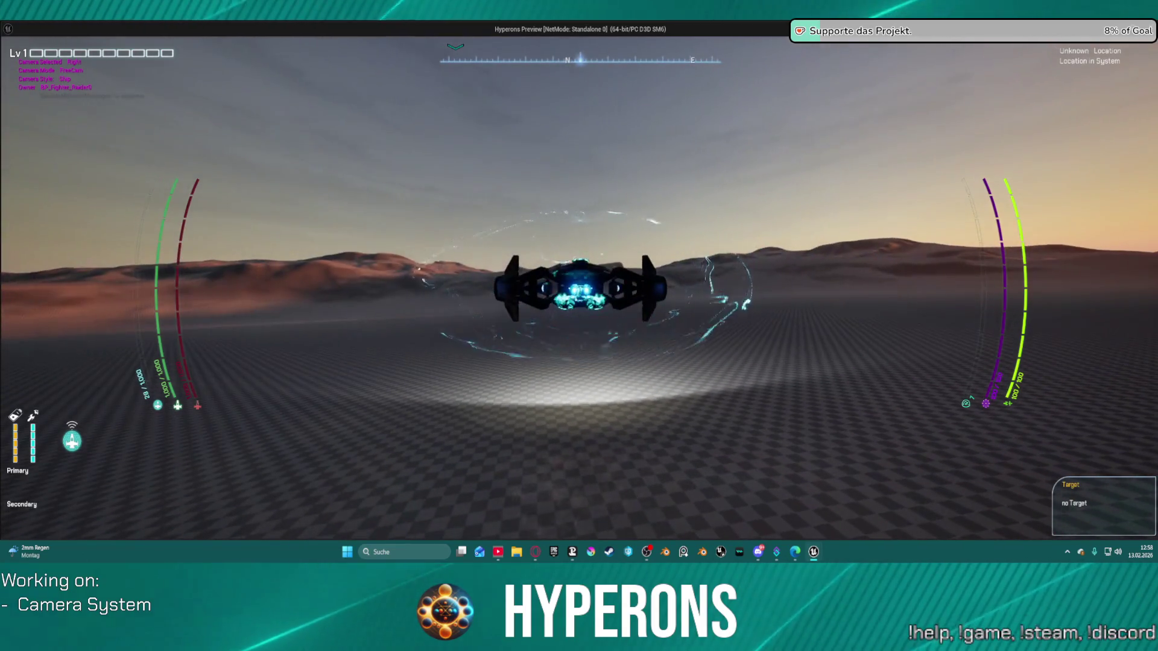
{"action": "key", "text": "Down"}
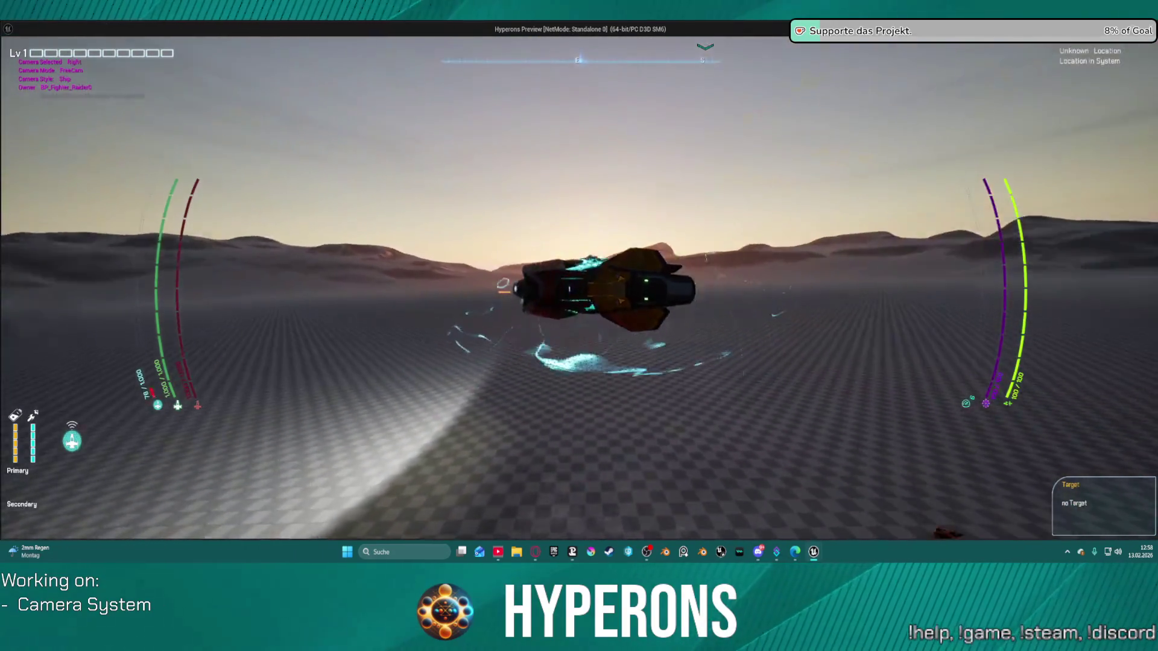
{"action": "key", "text": "Escape"}
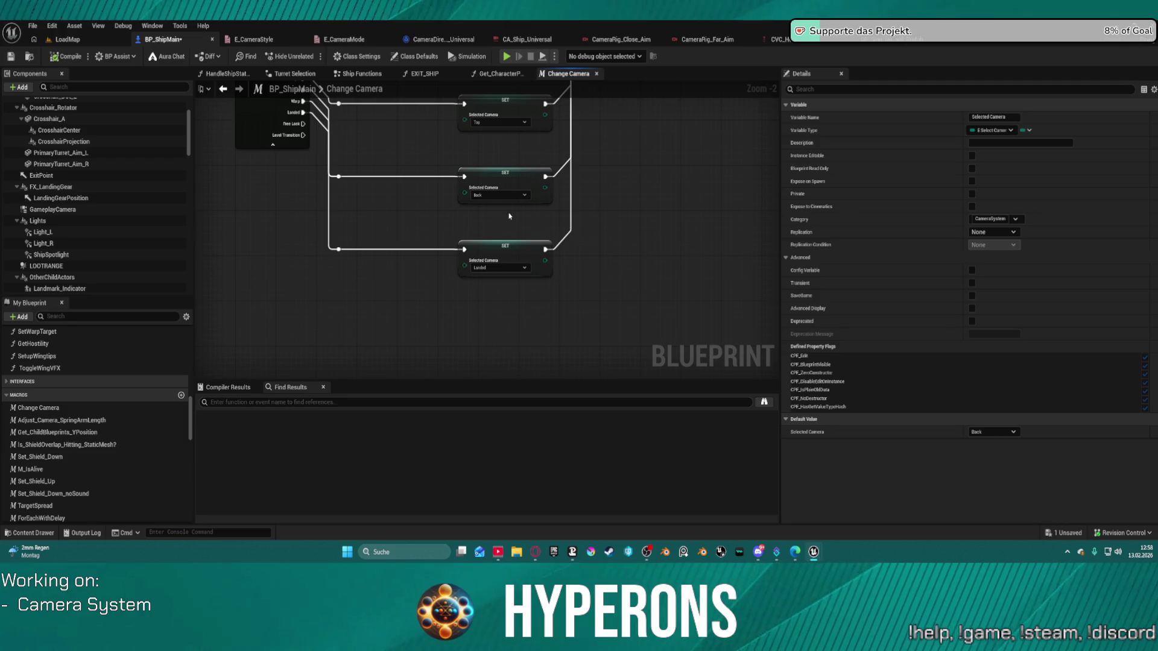
Change the Right SET node's Selected Camera to Rear, compile with F7, and launch the preview.
{"action": "key", "text": "ctrl+z"}
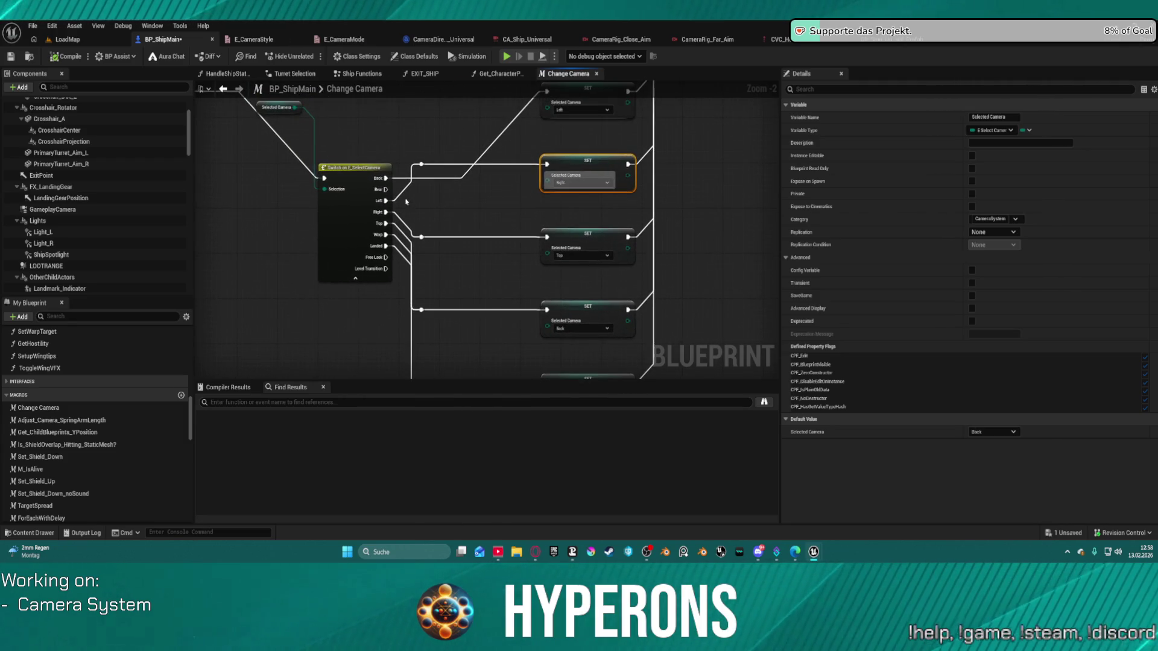
{"action": "left_click", "coordinate": [587, 182]}
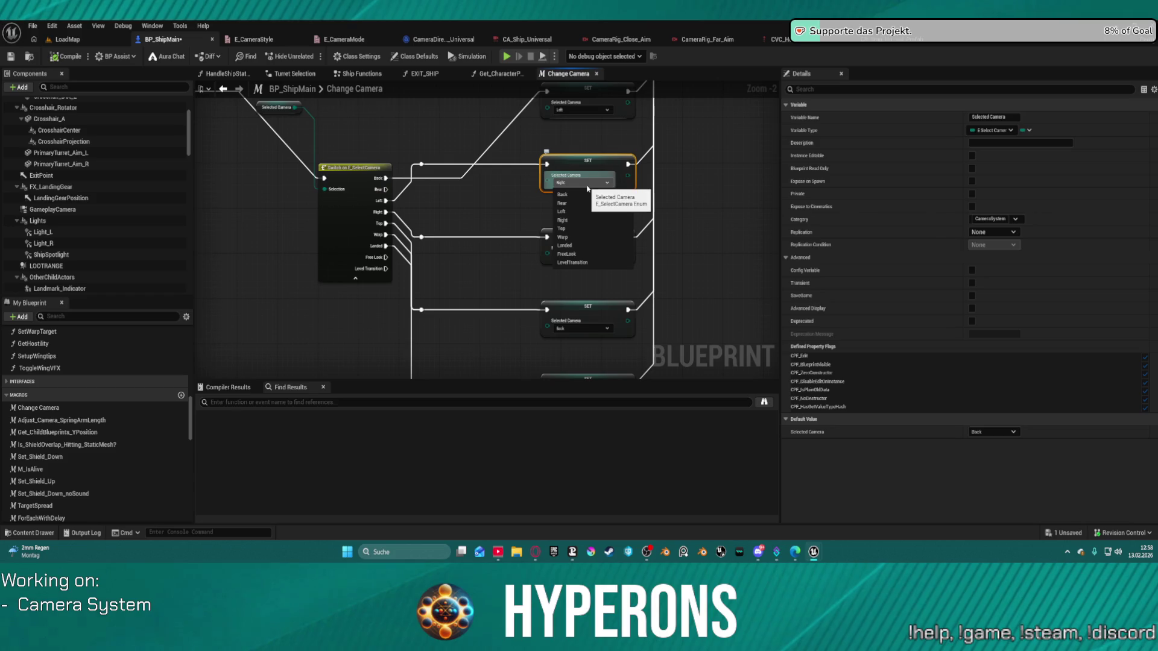
{"action": "left_click", "coordinate": [585, 194]}
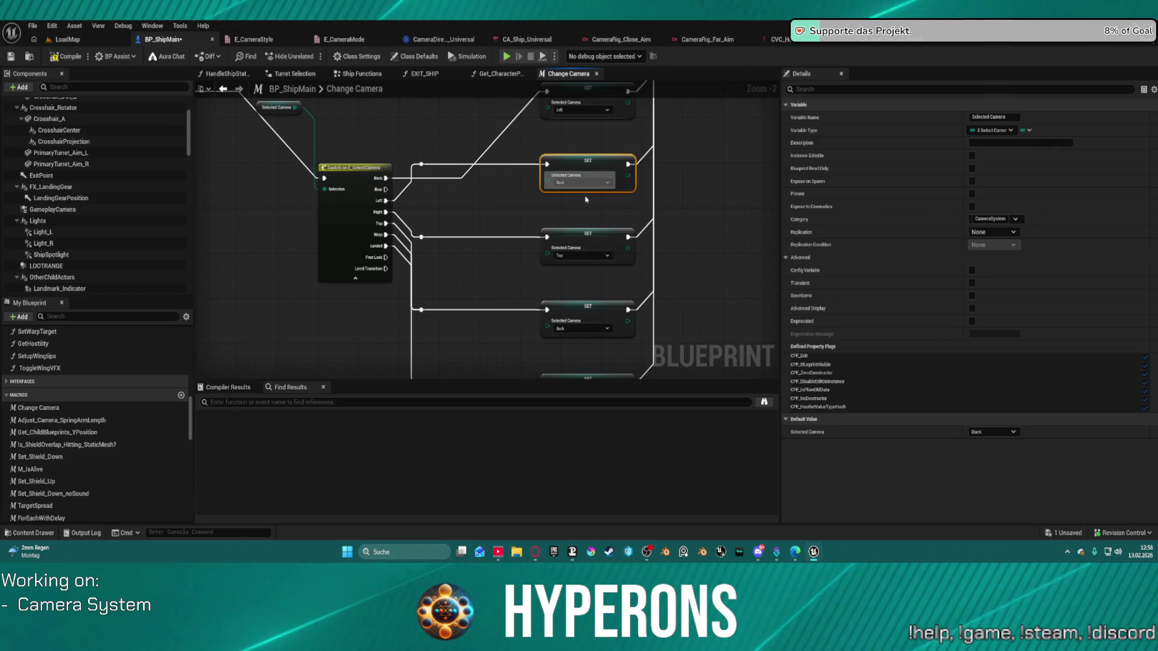
{"action": "left_click", "coordinate": [583, 183]}
{"action": "left_click", "coordinate": [585, 207]}
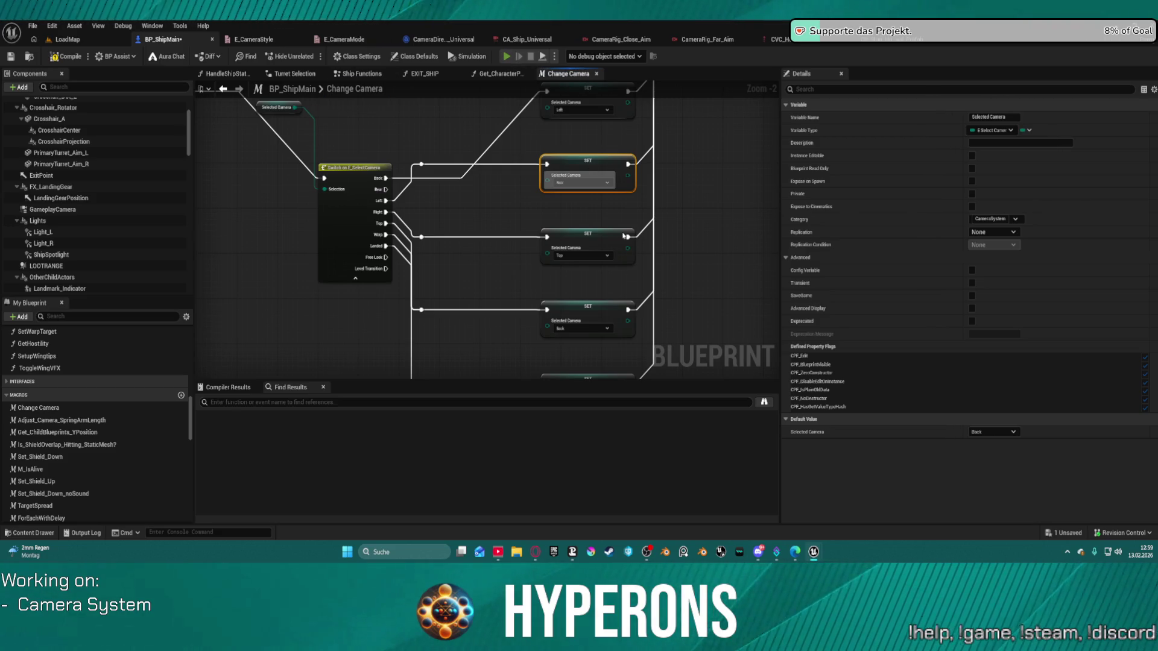
{"action": "key", "text": "F7"}
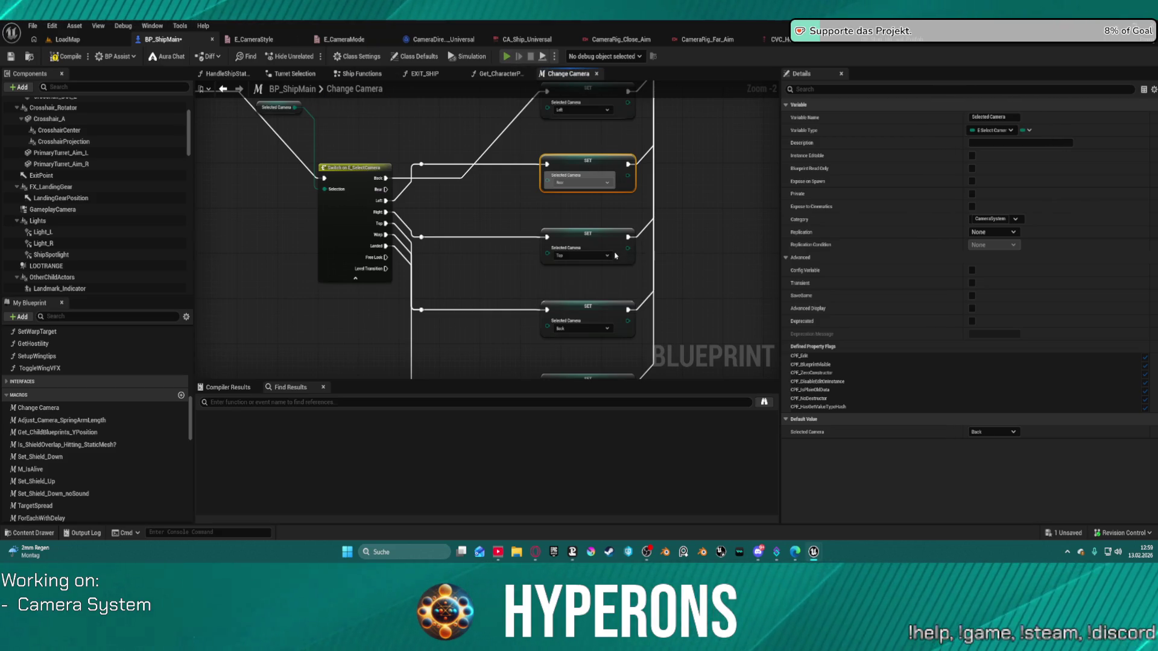
{"action": "key", "text": "alt+p"}
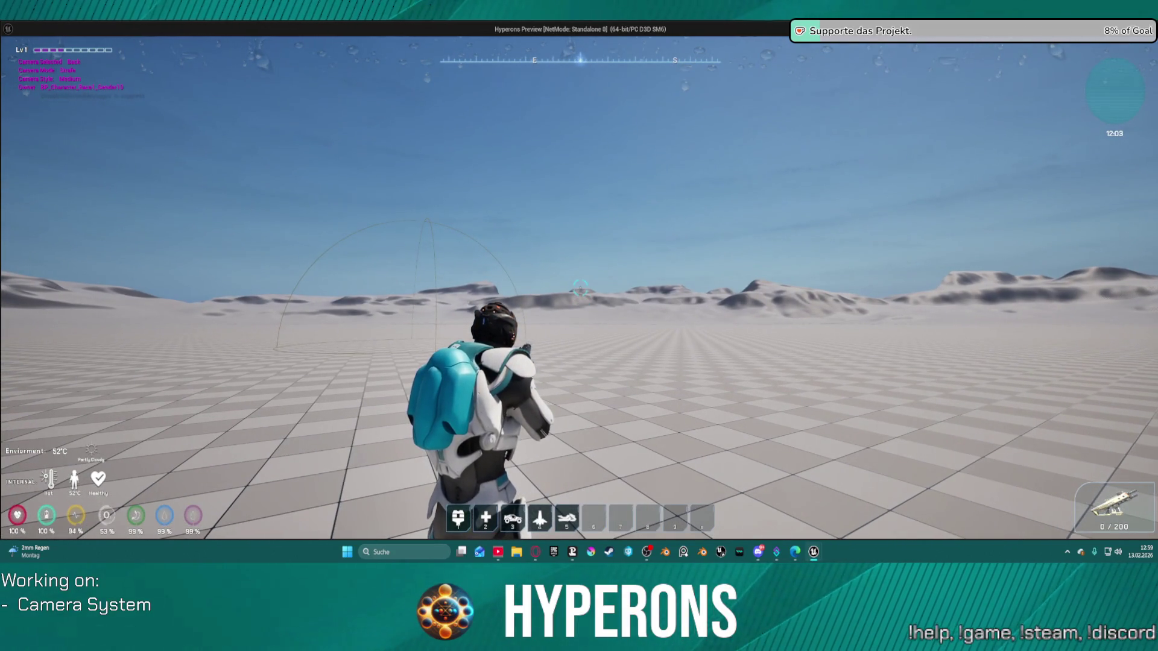
Summon the ship with key 4, board and lift off, view the Rear camera, then stop playing.
{"action": "key", "text": "4"}
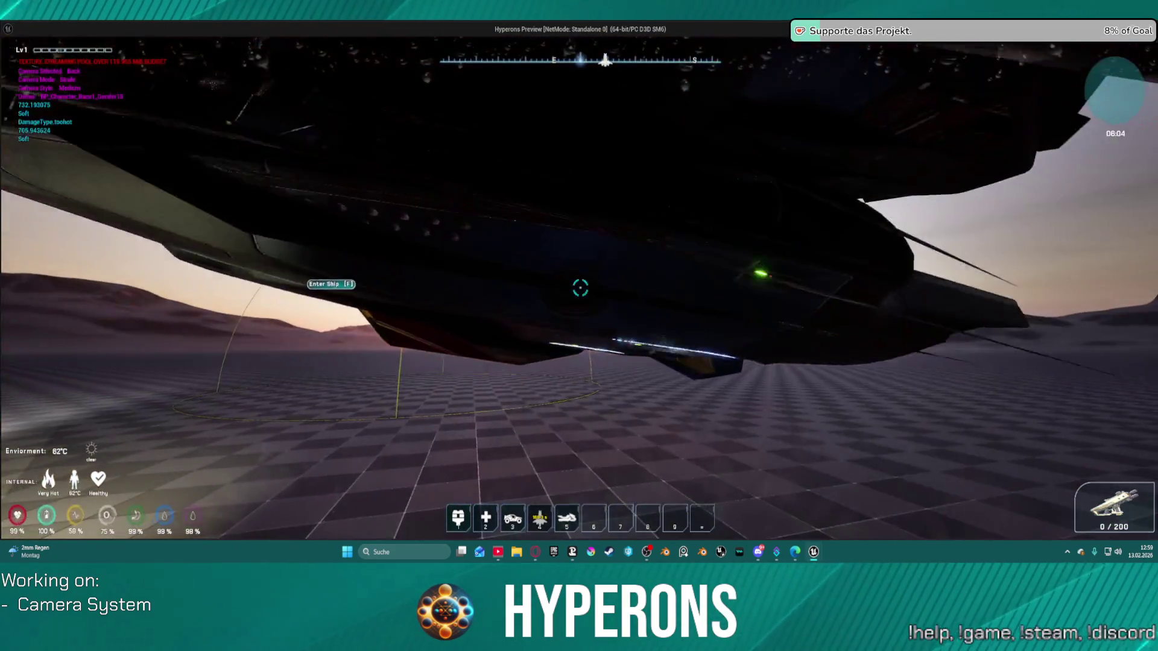
{"action": "key", "text": "f"}
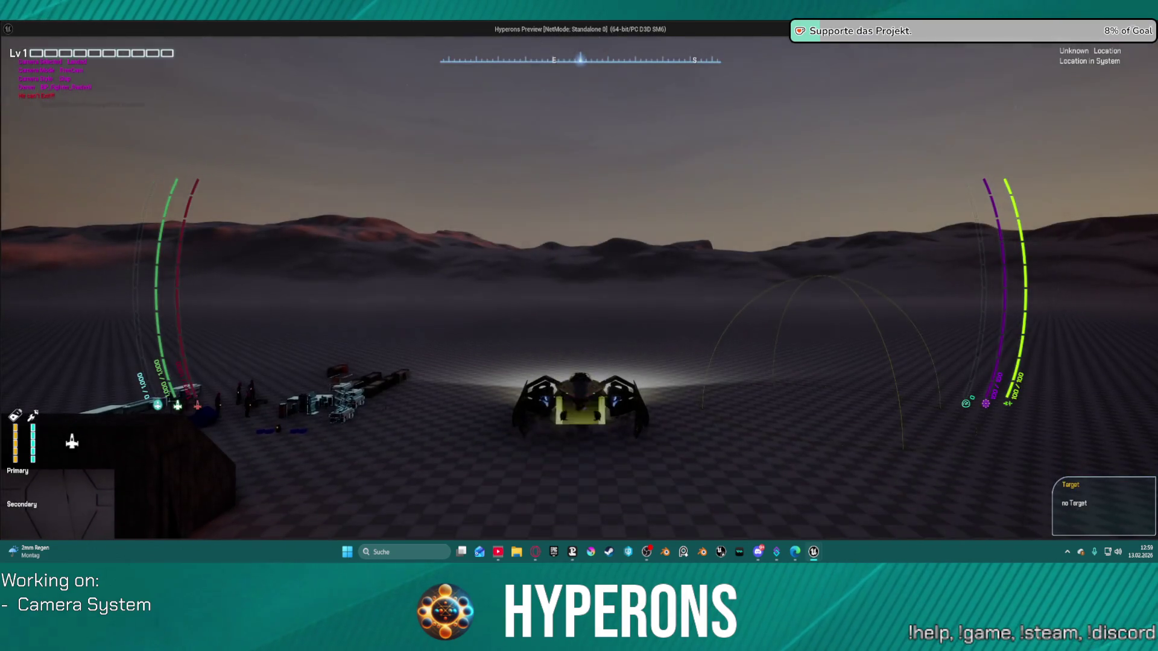
{"action": "key", "text": "space"}
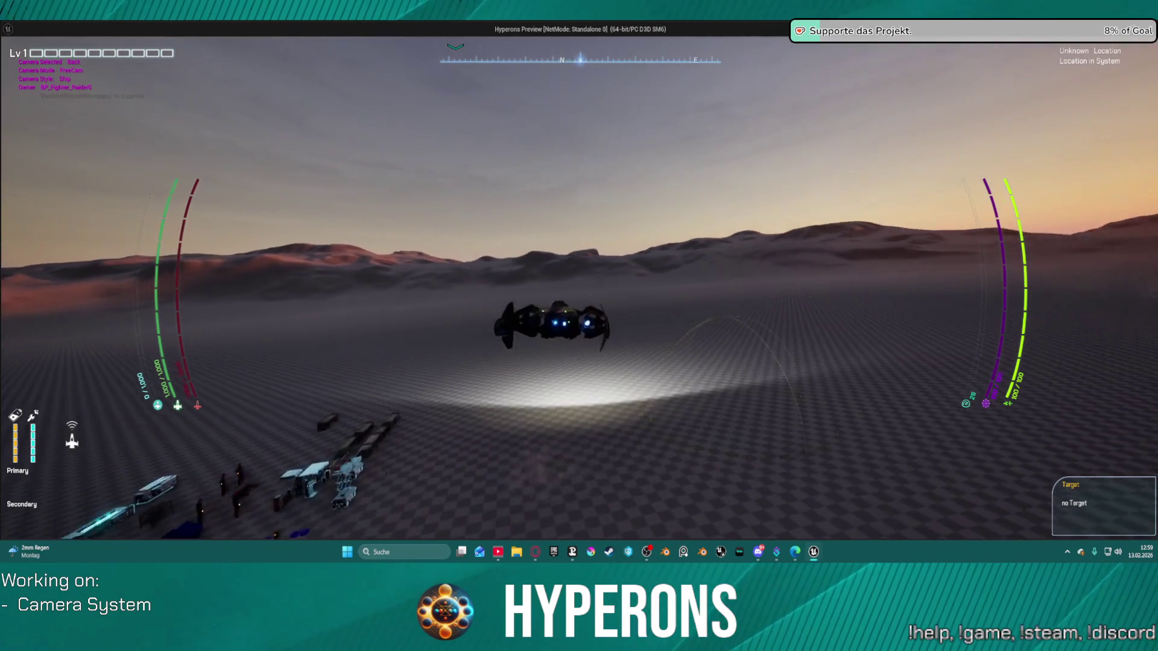
{"action": "key", "text": "v"}
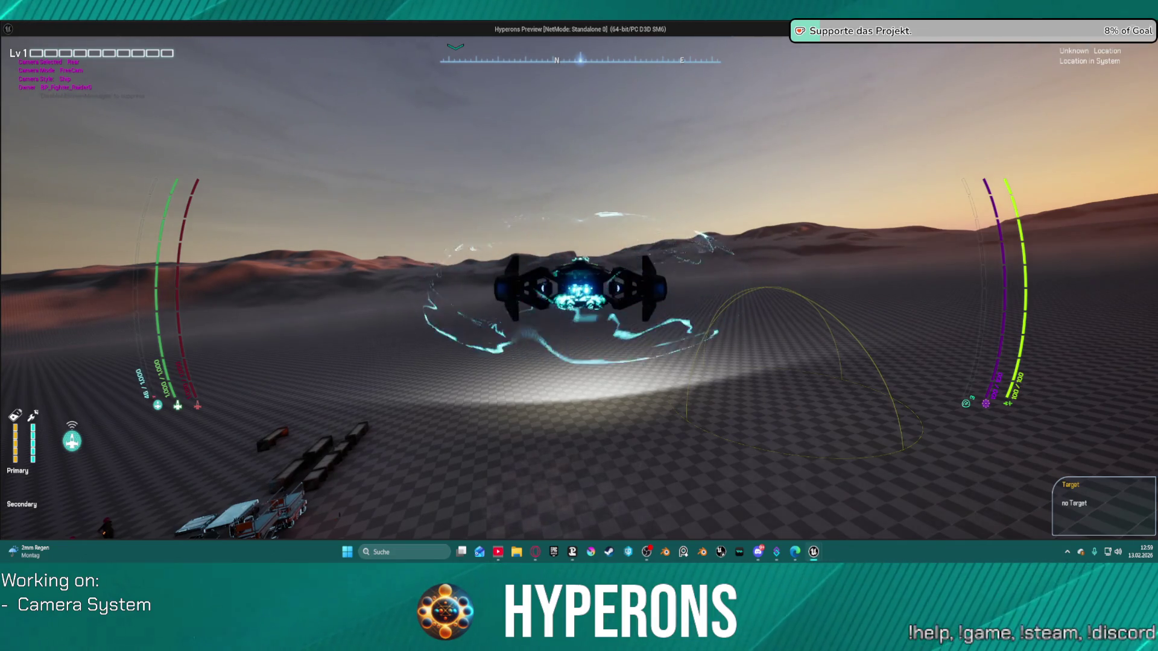
{"action": "key", "text": "Escape"}
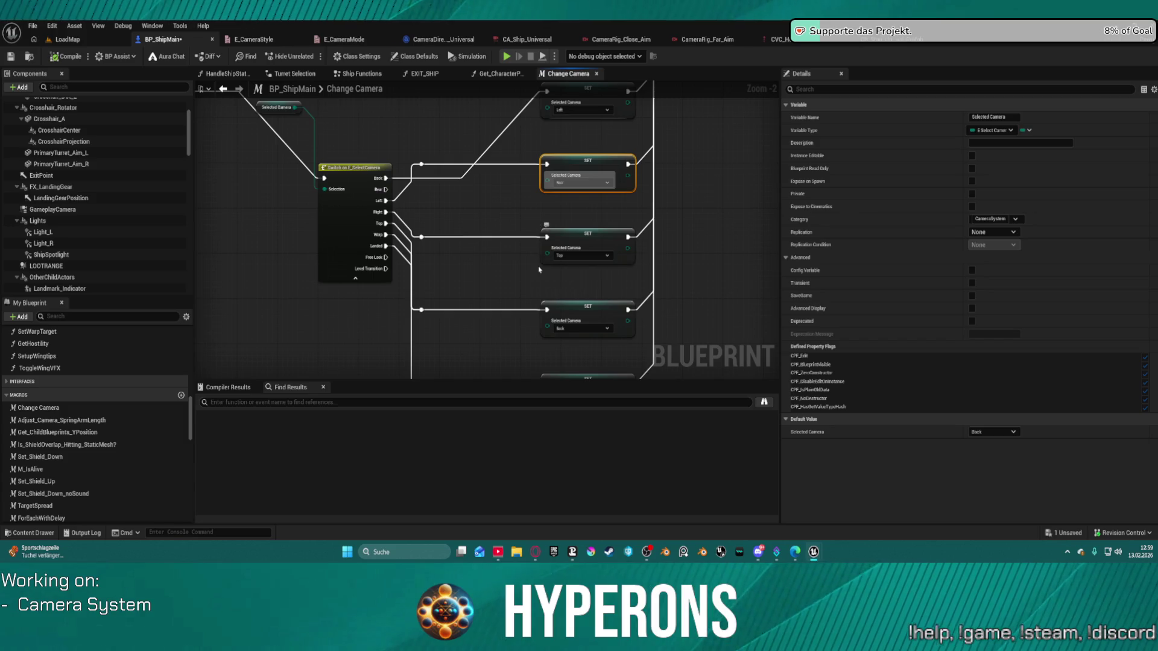
Undo the camera change and set the SET node's Selected Camera back to Right.
{"action": "key", "text": "ctrl+z"}
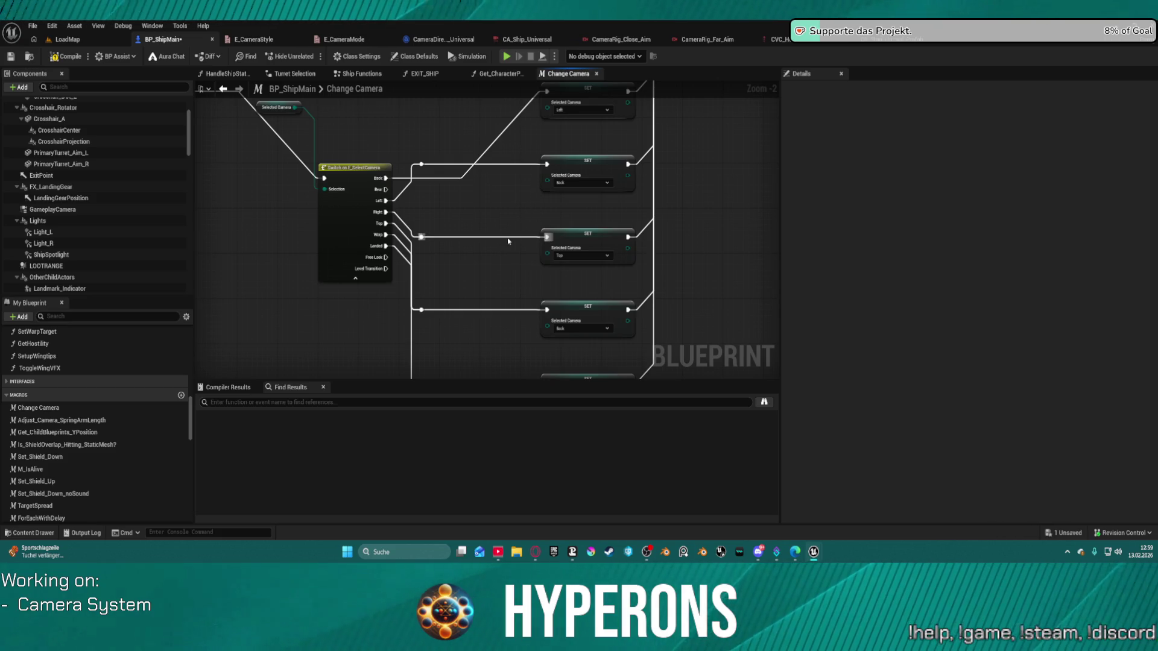
{"action": "left_click", "coordinate": [572, 178]}
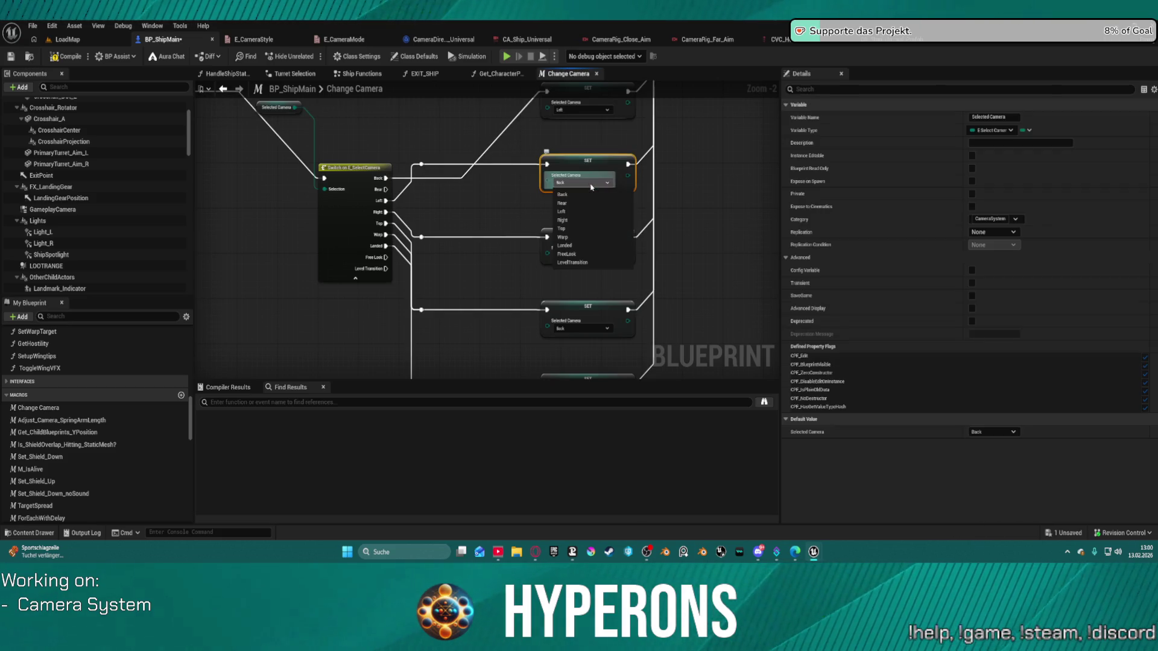
{"action": "left_click", "coordinate": [574, 221]}
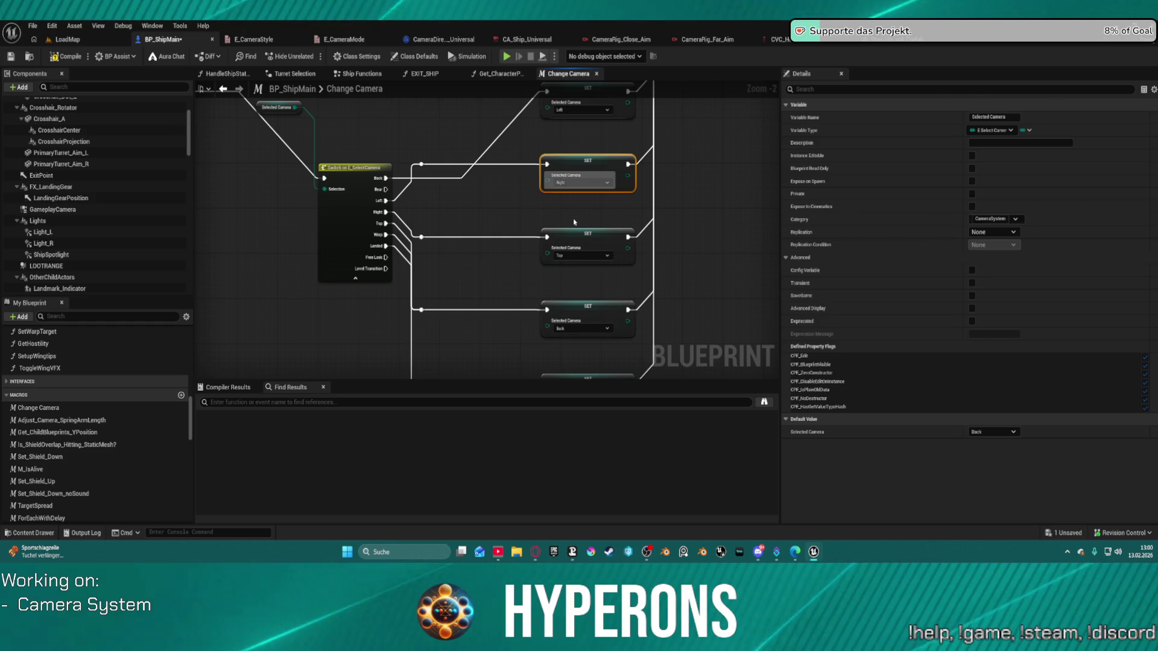
{"action": "scroll", "coordinate": [685, 163], "scroll_direction": "down", "scroll_amount": 4}
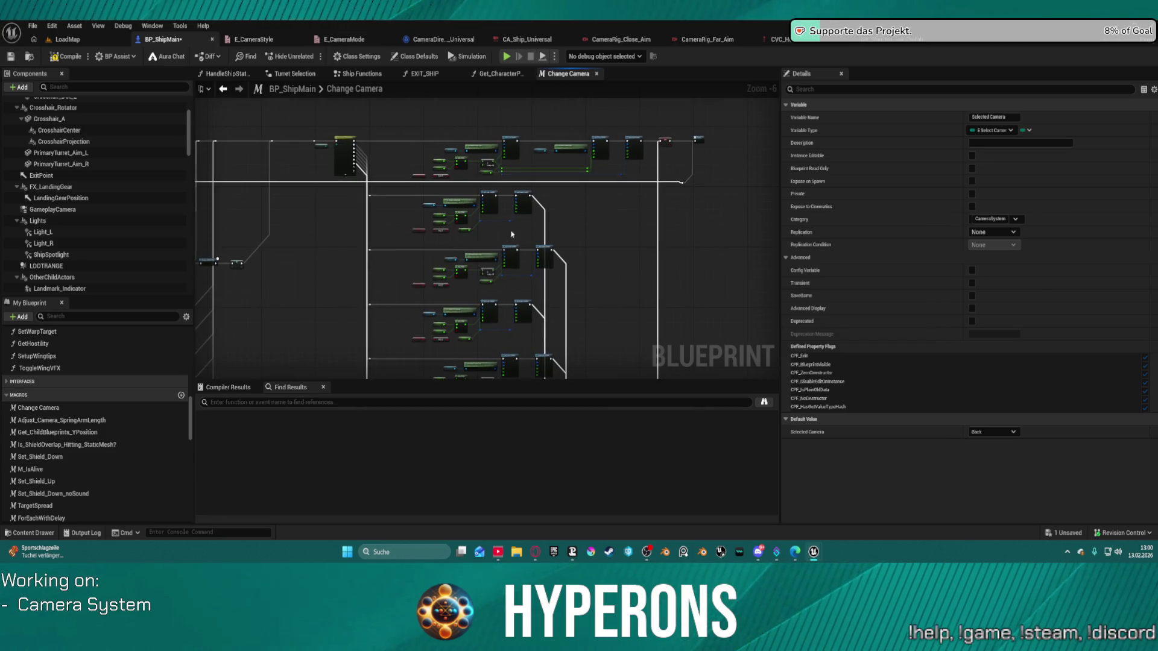
Review the Set Vector, Set Rotator and reroute nodes, then switch to CR_Ship_Universal_Prefab's Camera Nodes graph.
{"action": "scroll", "coordinate": [506, 241], "scroll_direction": "up", "scroll_amount": 1}
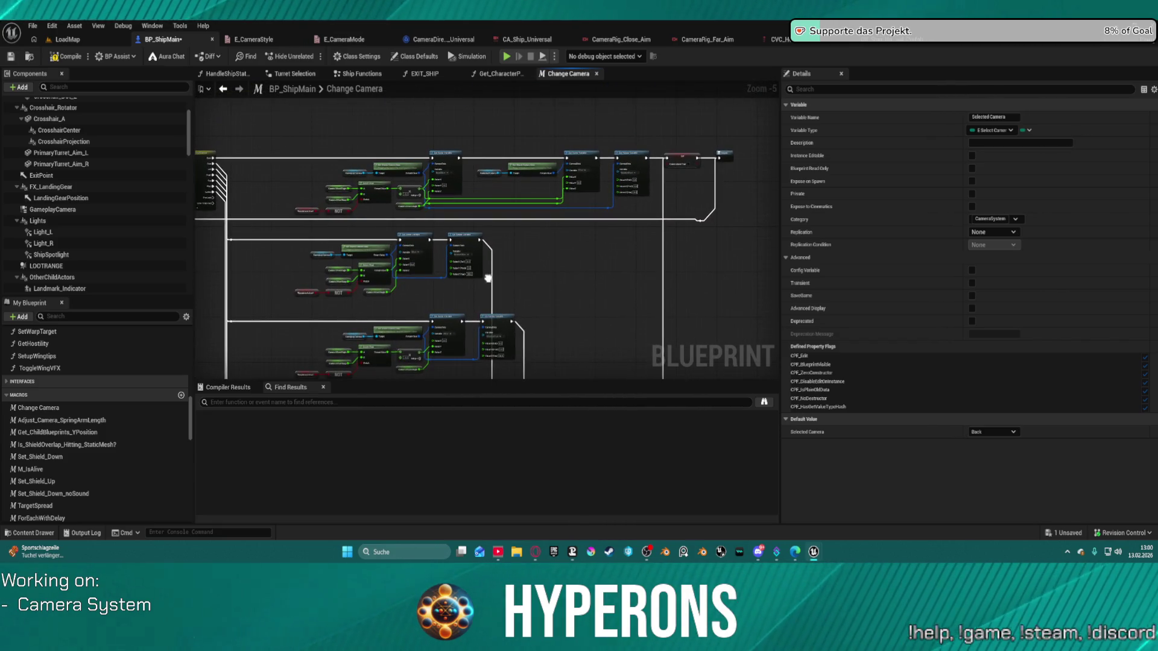
{"action": "mouse_move", "coordinate": [487, 278]}
{"action": "left_mouse_down"}
{"action": "mouse_move", "coordinate": [484, 263]}
{"action": "mouse_move", "coordinate": [566, 272]}
{"action": "mouse_move", "coordinate": [485, 127]}
{"action": "left_mouse_up"}
{"action": "scroll", "coordinate": [481, 119], "scroll_direction": "down", "scroll_amount": 2}
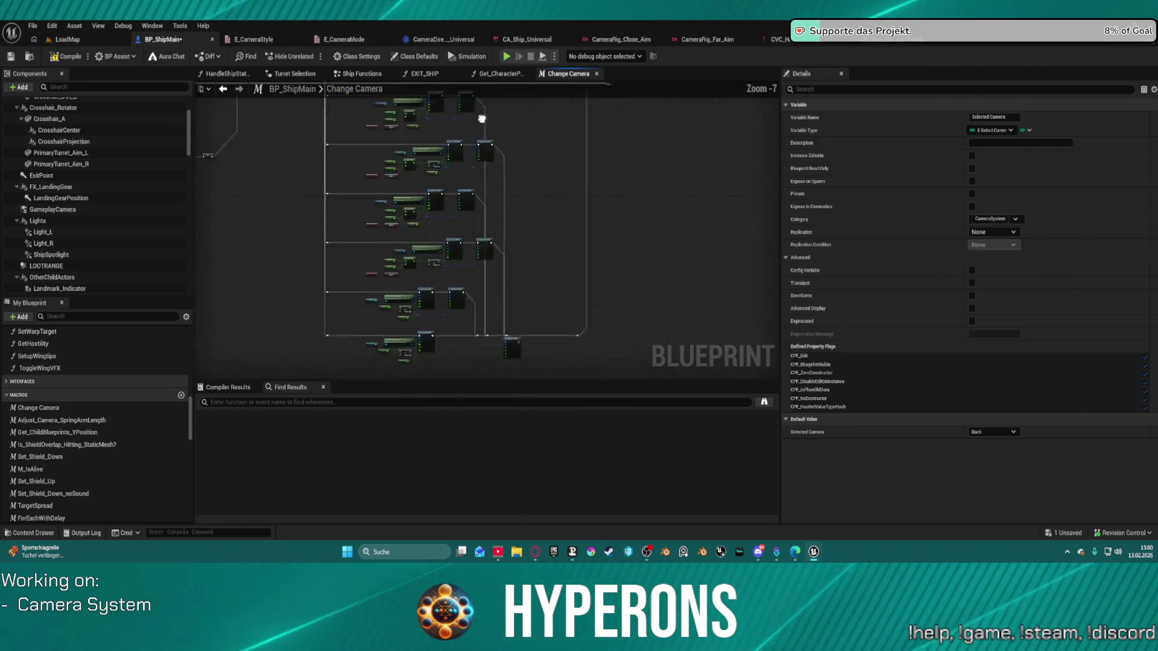
{"action": "scroll", "coordinate": [656, 228], "scroll_direction": "up", "scroll_amount": 4}
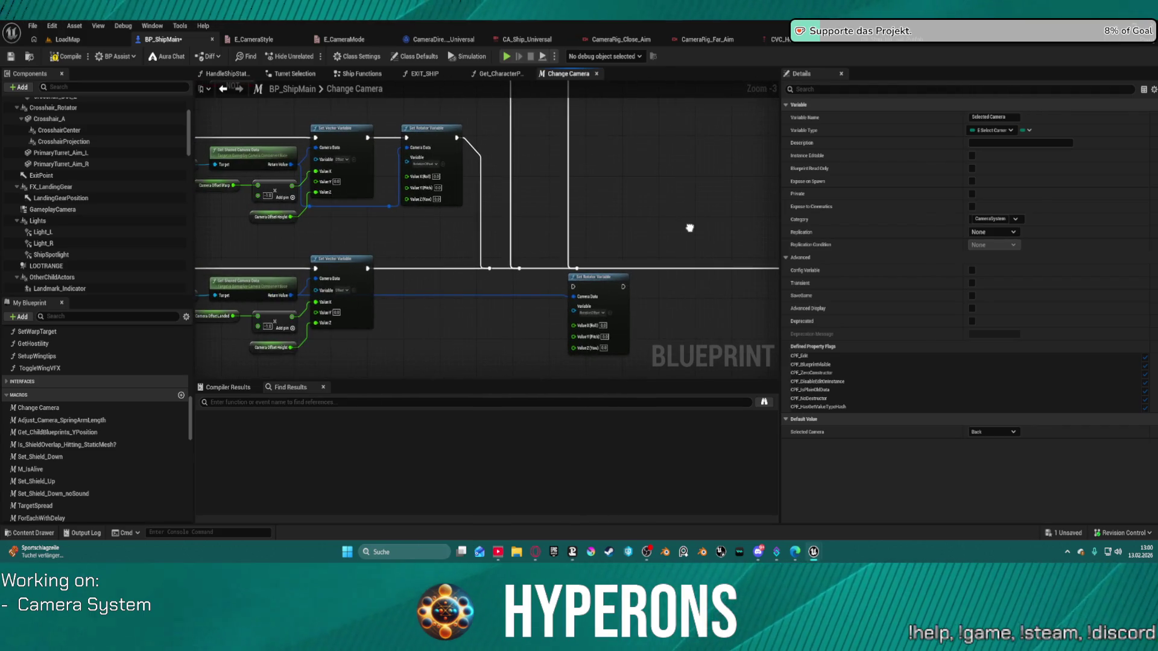
{"action": "mouse_move", "coordinate": [690, 228]}
{"action": "left_mouse_down"}
{"action": "mouse_move", "coordinate": [718, 215]}
{"action": "mouse_move", "coordinate": [775, 241]}
{"action": "mouse_move", "coordinate": [737, 241]}
{"action": "left_mouse_up"}
{"action": "mouse_move", "coordinate": [778, 180]}
{"action": "left_mouse_down"}
{"action": "mouse_move", "coordinate": [726, 191]}
{"action": "mouse_move", "coordinate": [684, 256]}
{"action": "mouse_move", "coordinate": [760, 193]}
{"action": "mouse_move", "coordinate": [461, 127]}
{"action": "mouse_move", "coordinate": [516, 175]}
{"action": "mouse_move", "coordinate": [735, 95]}
{"action": "mouse_move", "coordinate": [687, 109]}
{"action": "mouse_move", "coordinate": [644, 63]}
{"action": "left_mouse_up"}
{"action": "mouse_move", "coordinate": [543, 301]}
{"action": "left_mouse_down"}
{"action": "mouse_move", "coordinate": [619, 134]}
{"action": "mouse_move", "coordinate": [736, 250]}
{"action": "left_mouse_up"}
{"action": "left_click_drag", "start_coordinate": [680, 80], "coordinate": [679, 70]}
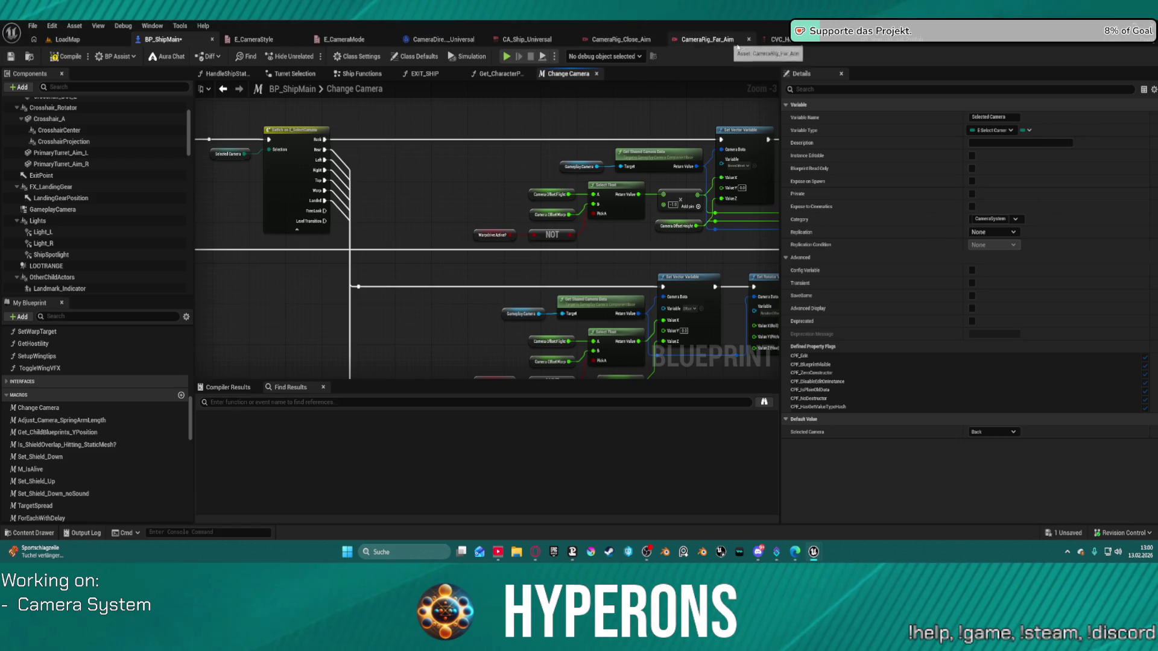
{"action": "left_click", "coordinate": [880, 39]}
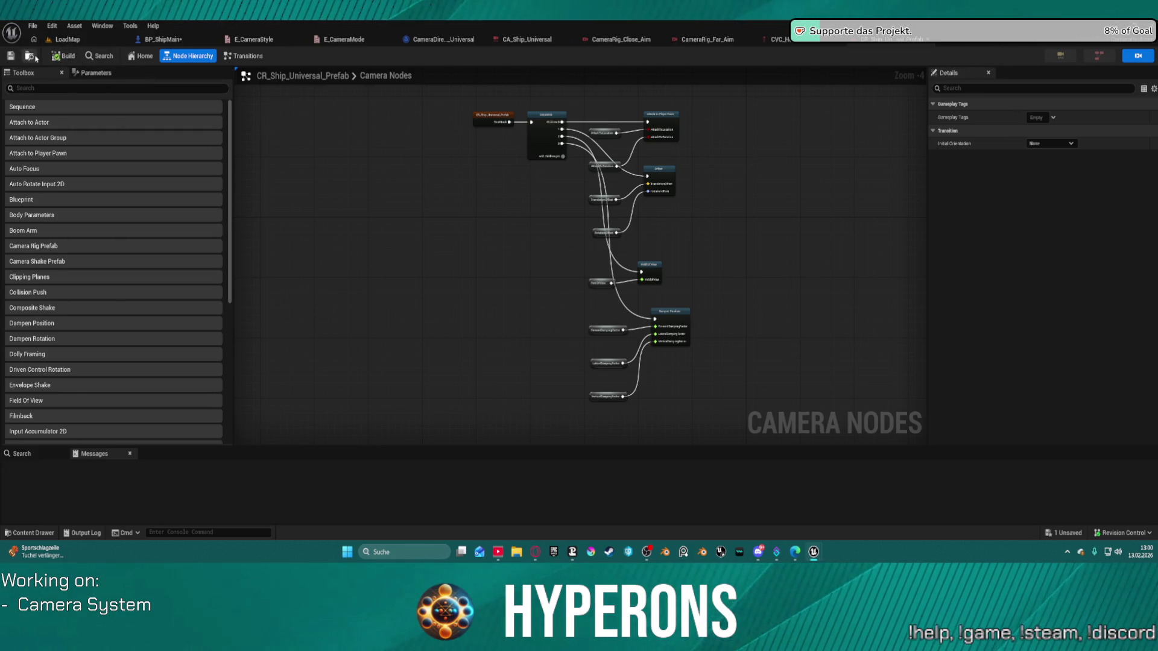
Open the CRA_Ship_Right camera asset from the SpaceShip folder and dock its editor in the main window.
{"action": "left_click", "coordinate": [31, 56]}
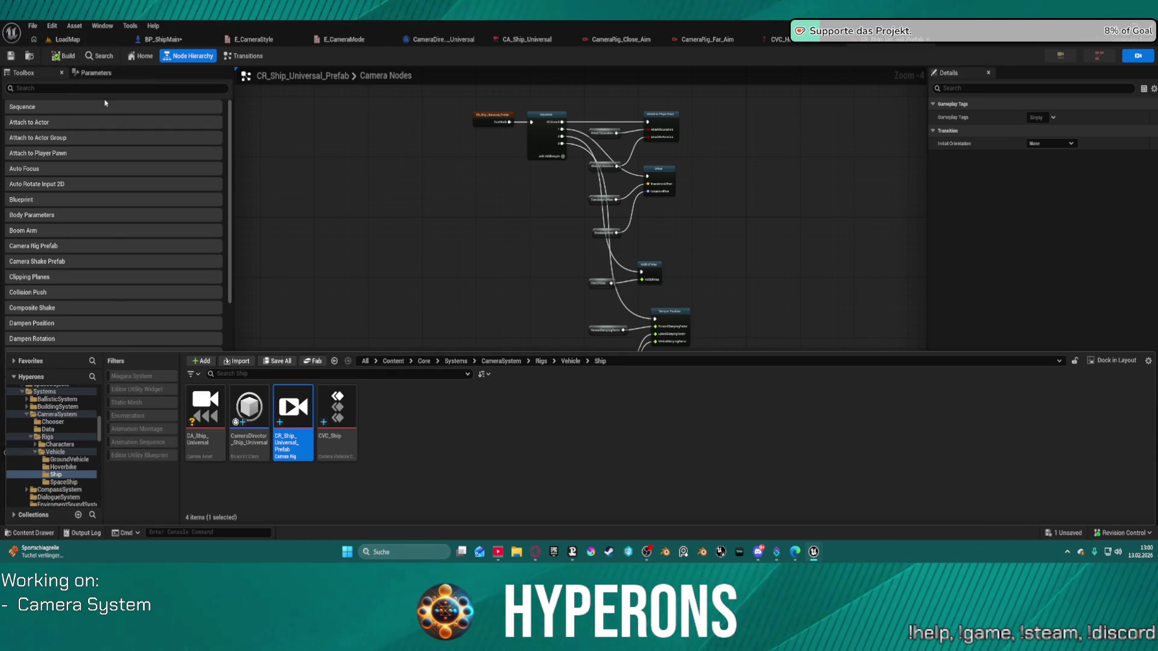
{"action": "left_click", "coordinate": [64, 483]}
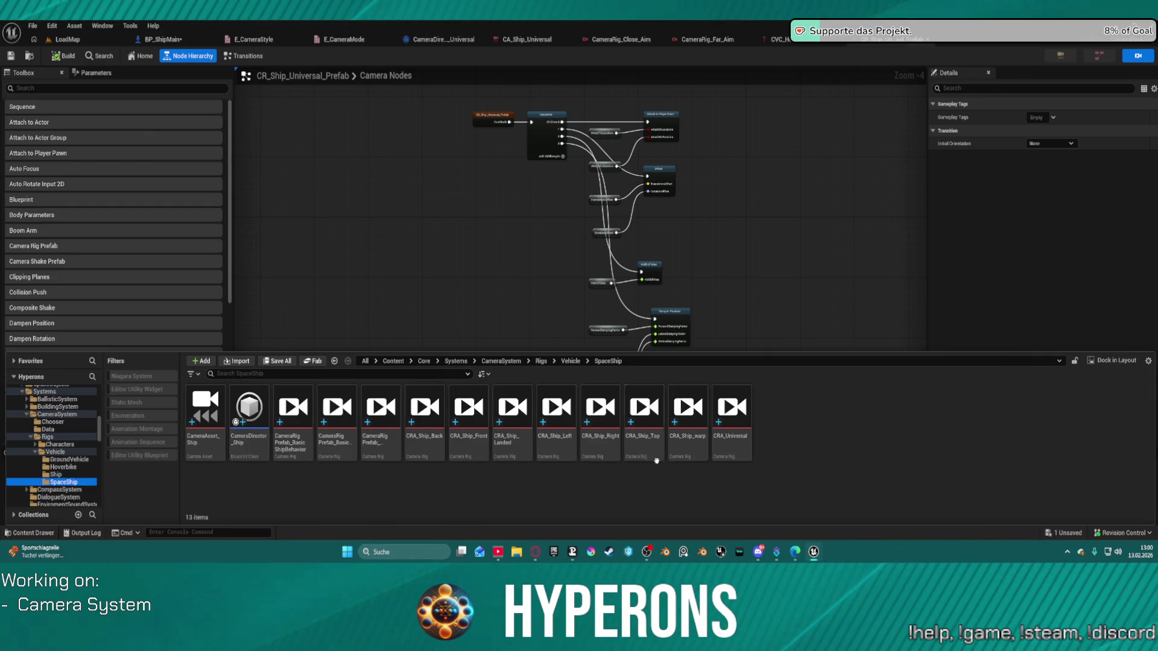
{"action": "left_click", "coordinate": [600, 422]}
{"action": "key", "text": "ctrl+space"}
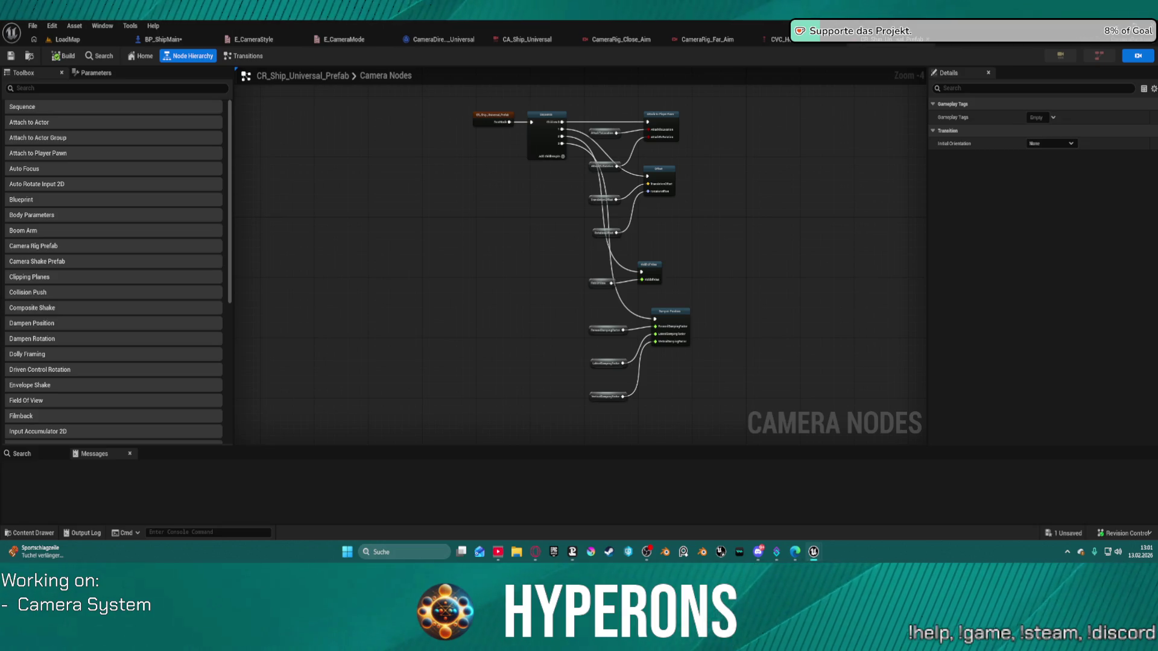
{"action": "left_click", "coordinate": [784, 39]}
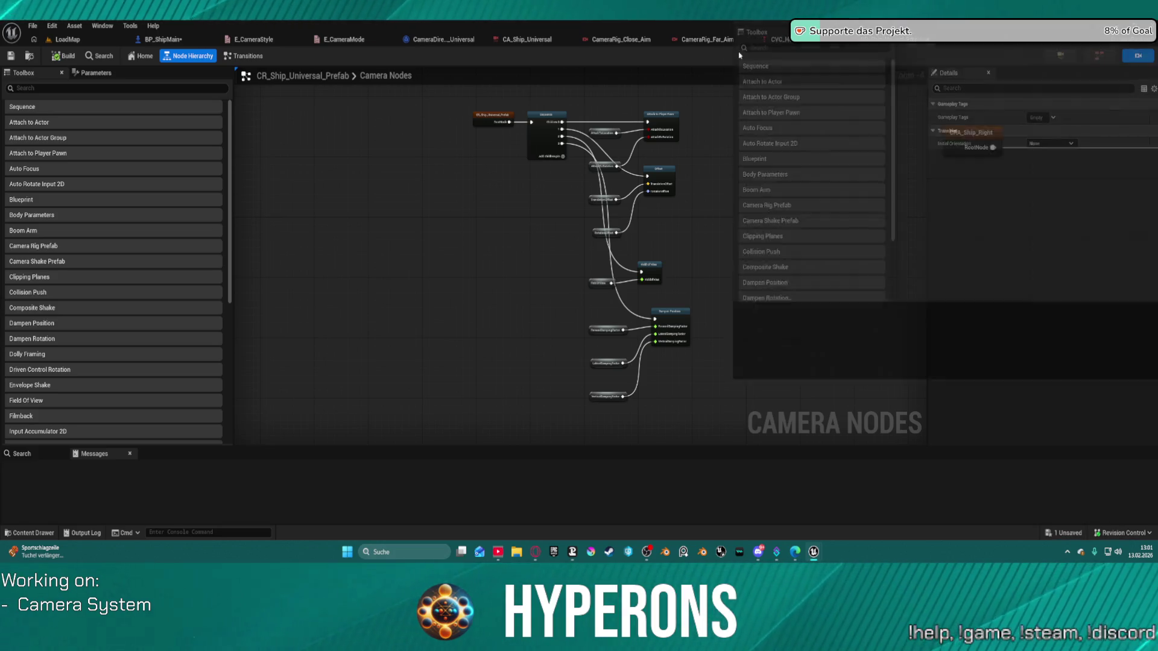
{"action": "left_click", "coordinate": [760, 181]}
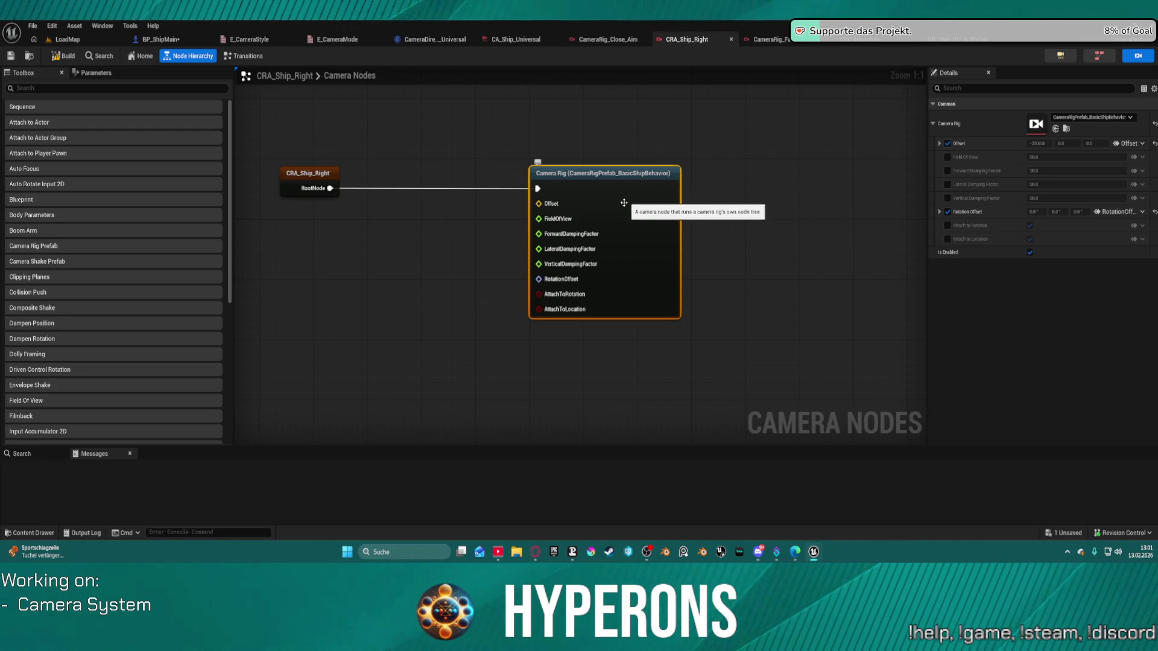
Set the Camera Rig to CR_Ship_Universal_Prefab and enable the Attach to Location and Rotation overrides.
{"action": "left_click", "coordinate": [1103, 121]}
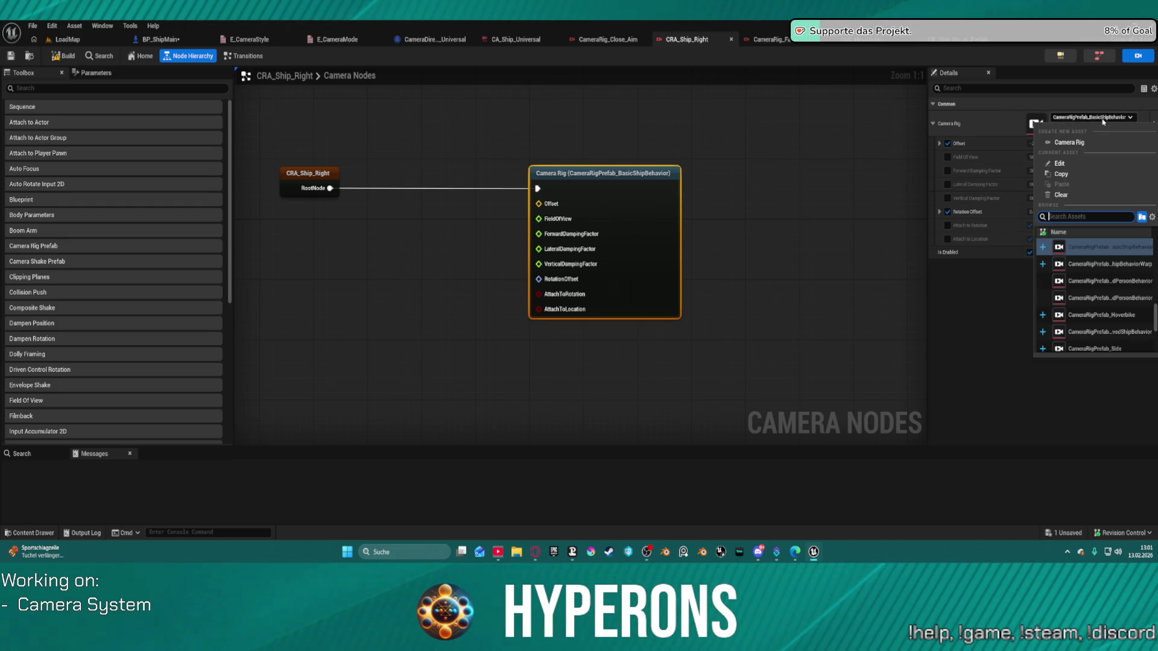
{"action": "scroll", "coordinate": [1121, 284], "scroll_direction": "up", "scroll_amount": 5}
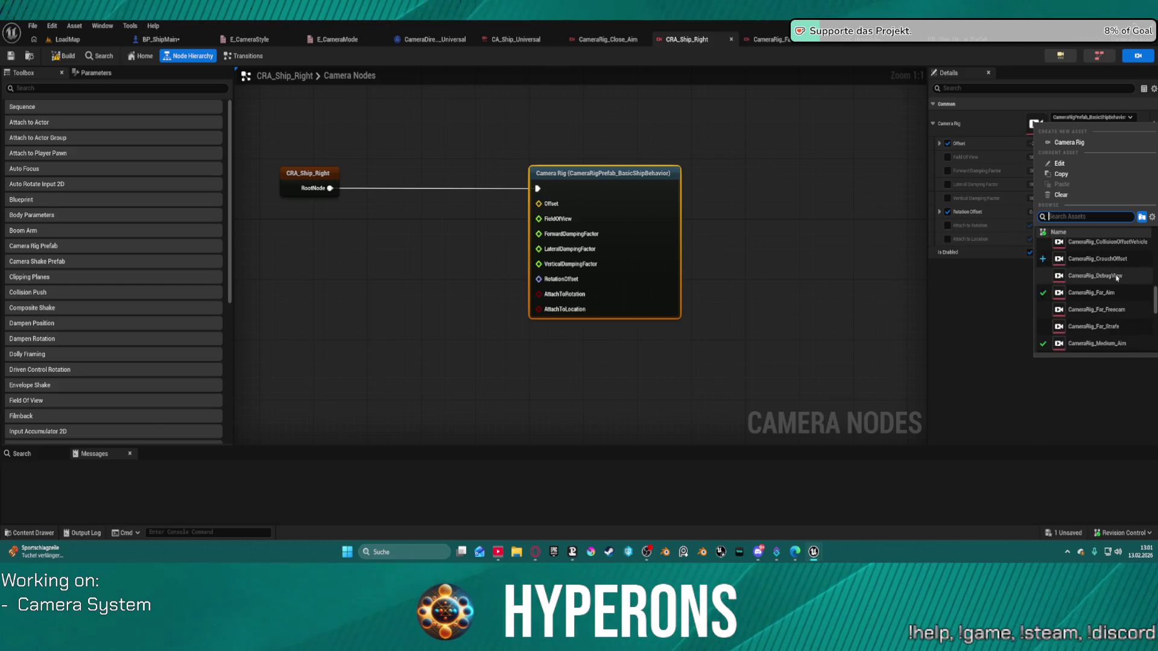
{"action": "scroll", "coordinate": [1117, 278], "scroll_direction": "up", "scroll_amount": 3}
{"action": "scroll", "coordinate": [1116, 266], "scroll_direction": "up", "scroll_amount": 2}
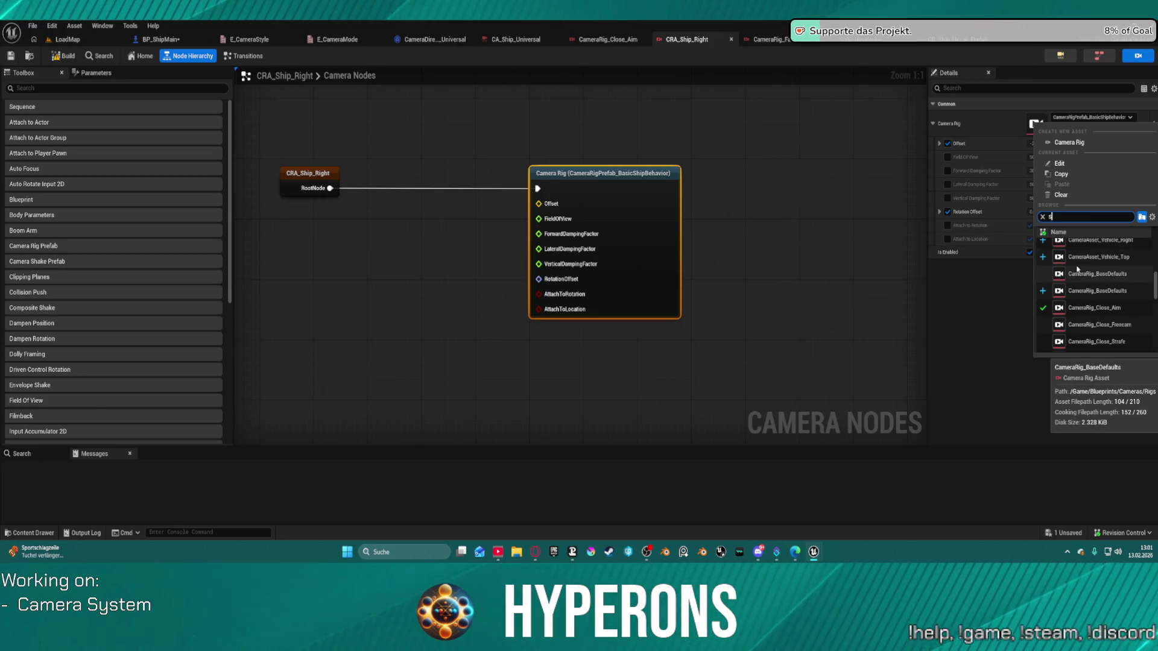
{"action": "type", "text": "hip un"}
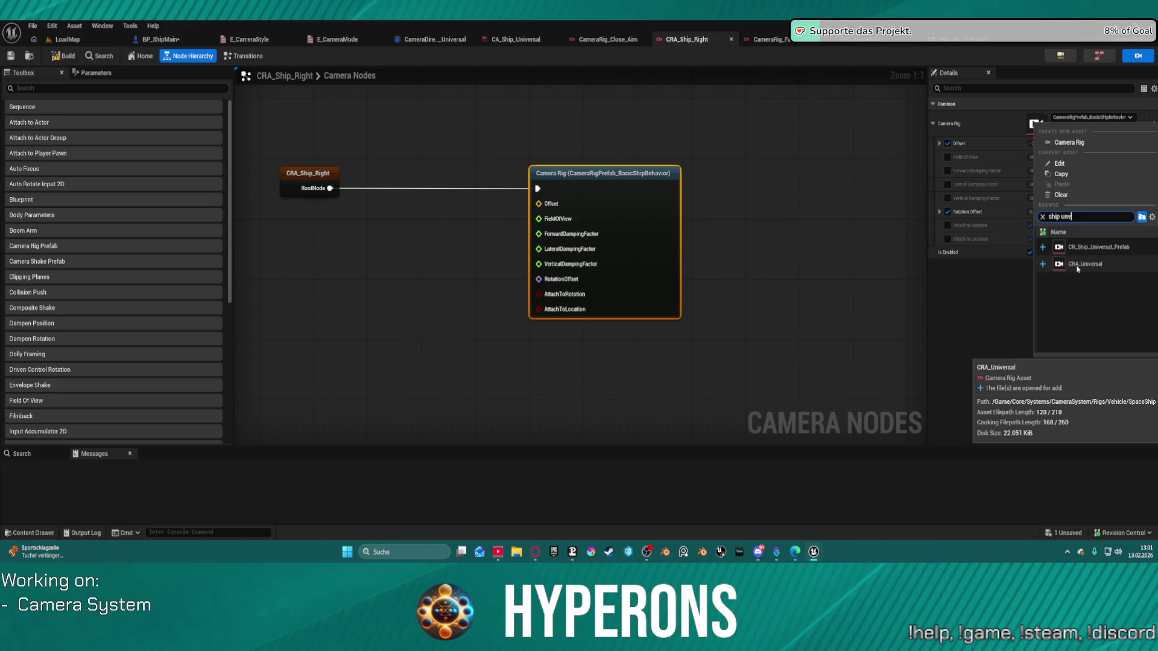
{"action": "left_click", "coordinate": [1083, 248]}
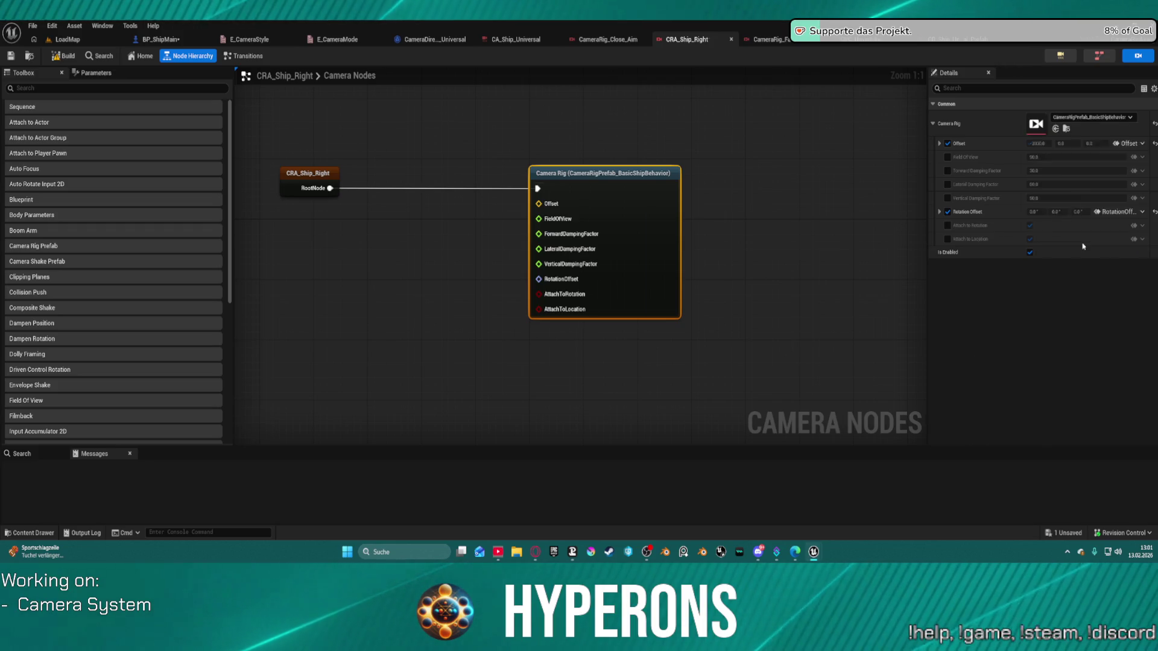
{"action": "left_click", "coordinate": [947, 143]}
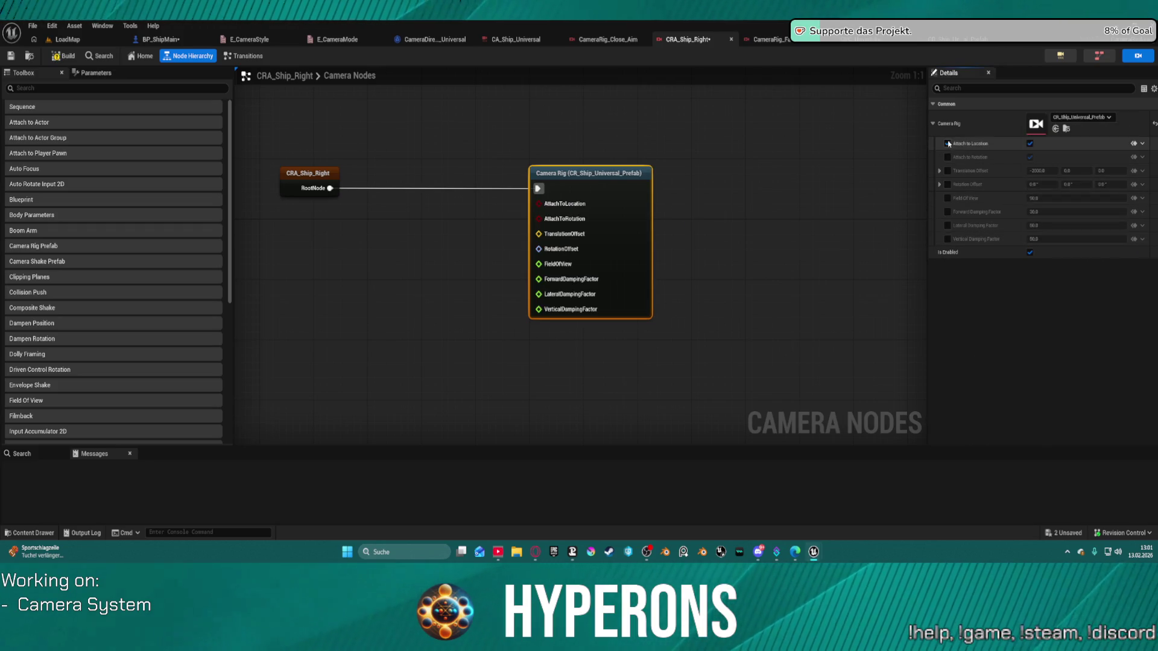
{"action": "left_click", "coordinate": [947, 157]}
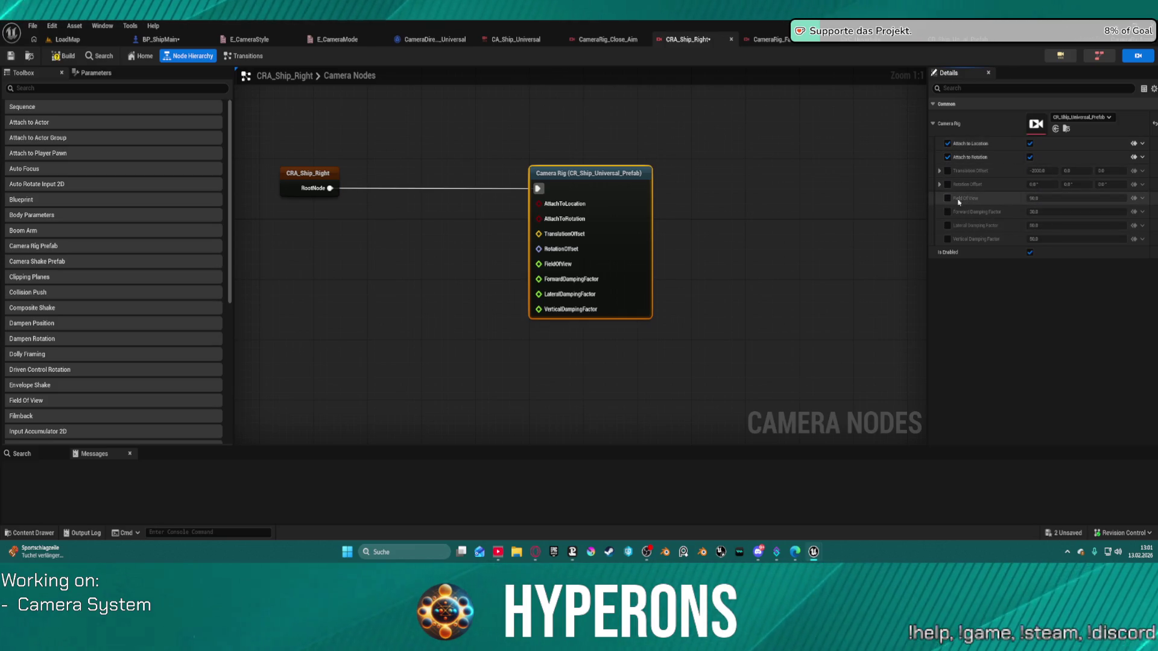
Bind Attach to Location to AttachToLocation and Attach to Rotation to AttachToRotation from CVC_Ship.
{"action": "left_click", "coordinate": [1142, 158]}
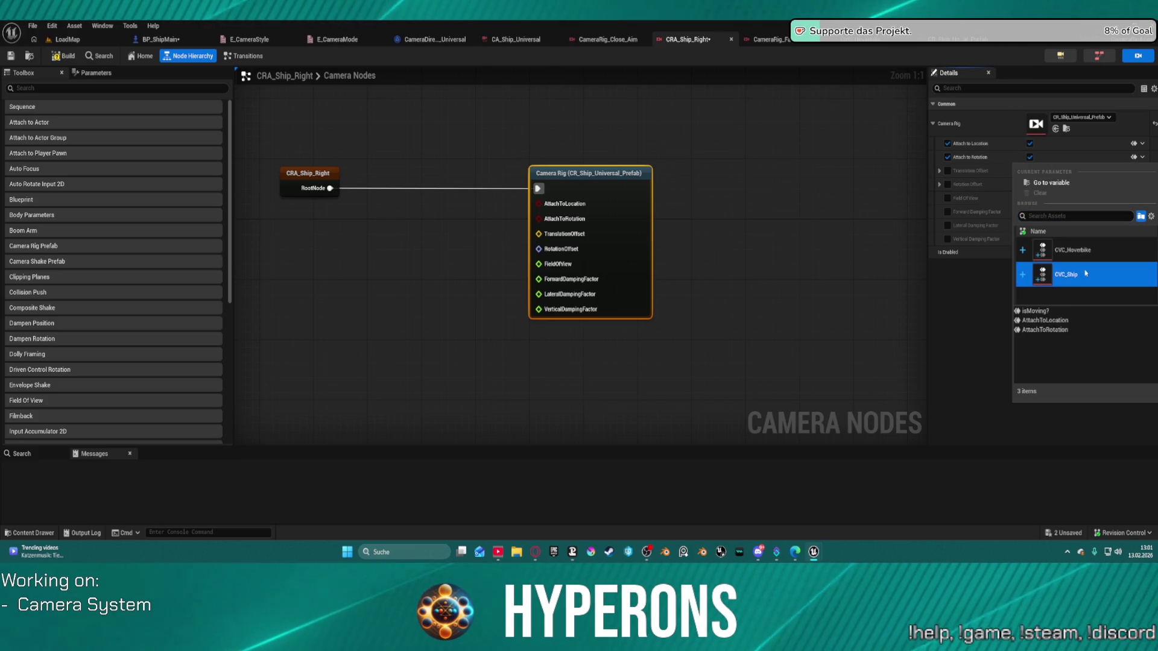
{"action": "left_click", "coordinate": [1062, 322]}
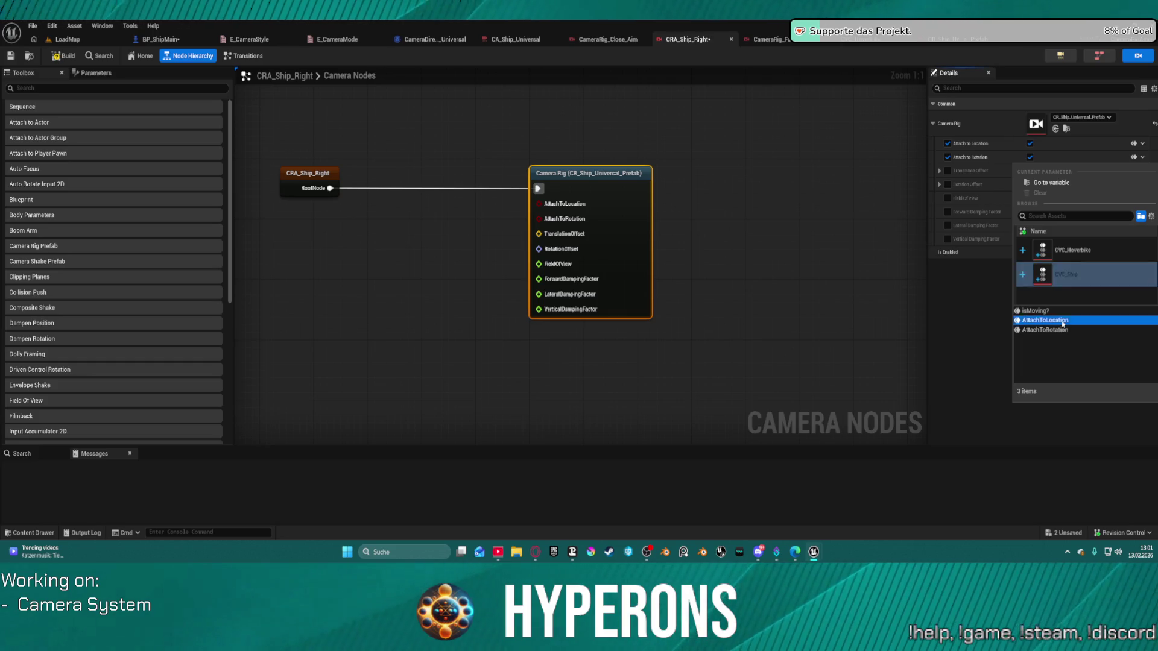
{"action": "double_click", "coordinate": [1063, 324]}
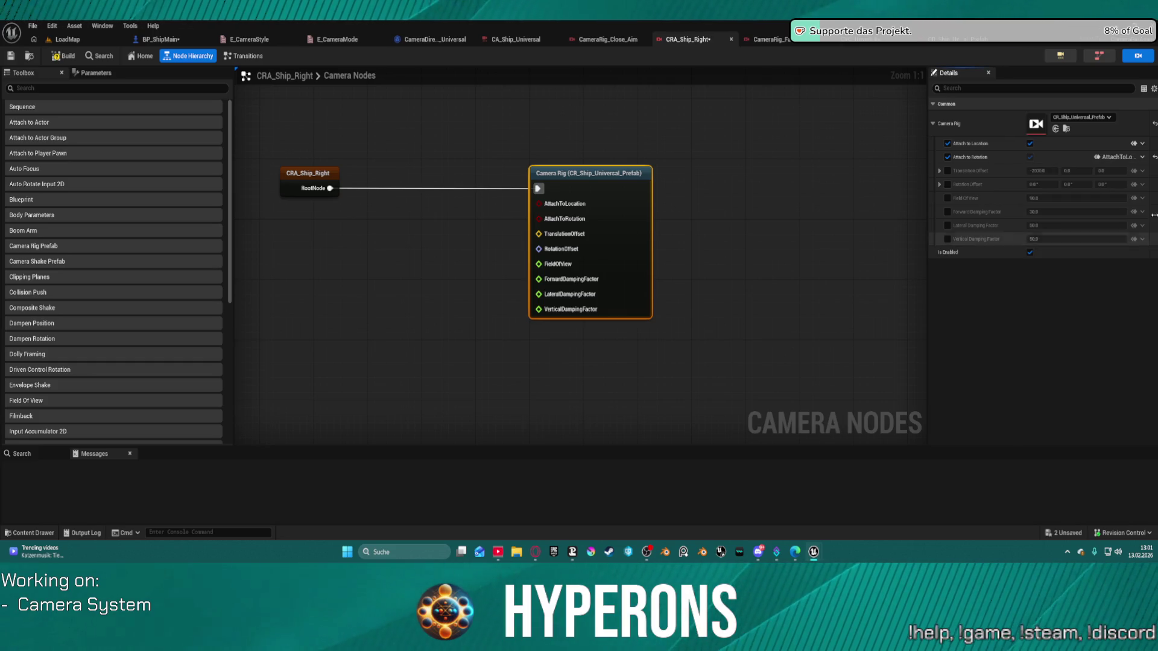
{"action": "left_click", "coordinate": [1143, 143]}
{"action": "left_click", "coordinate": [1061, 259]}
{"action": "double_click", "coordinate": [1061, 259]}
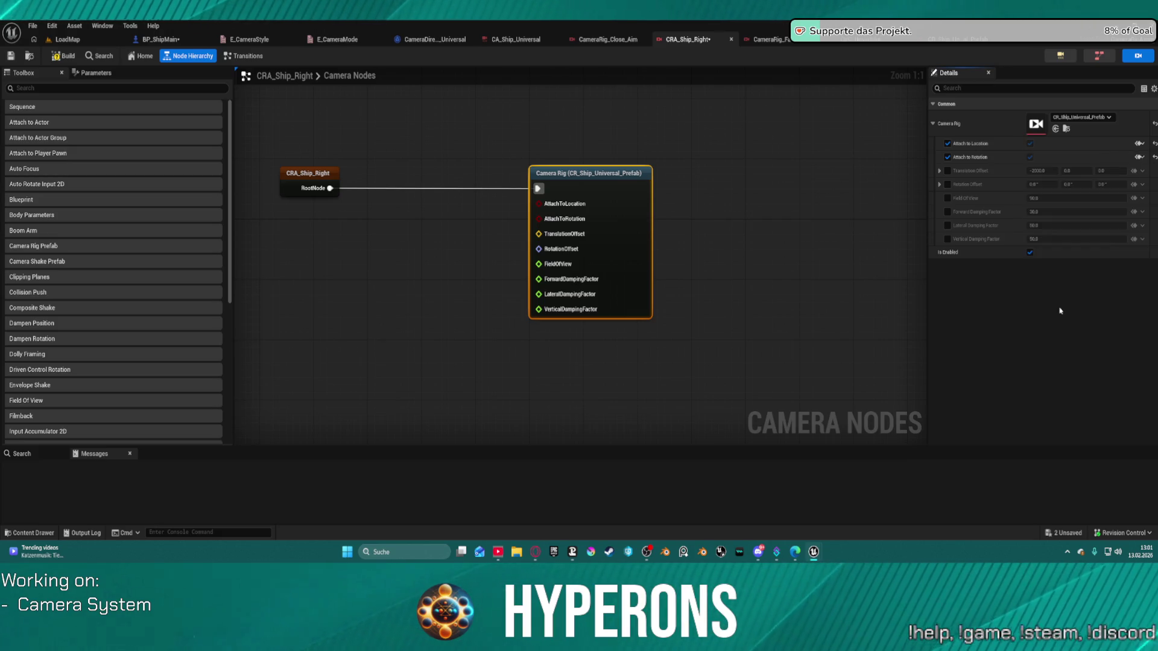
{"action": "left_click", "coordinate": [1140, 157]}
{"action": "left_click", "coordinate": [1068, 330]}
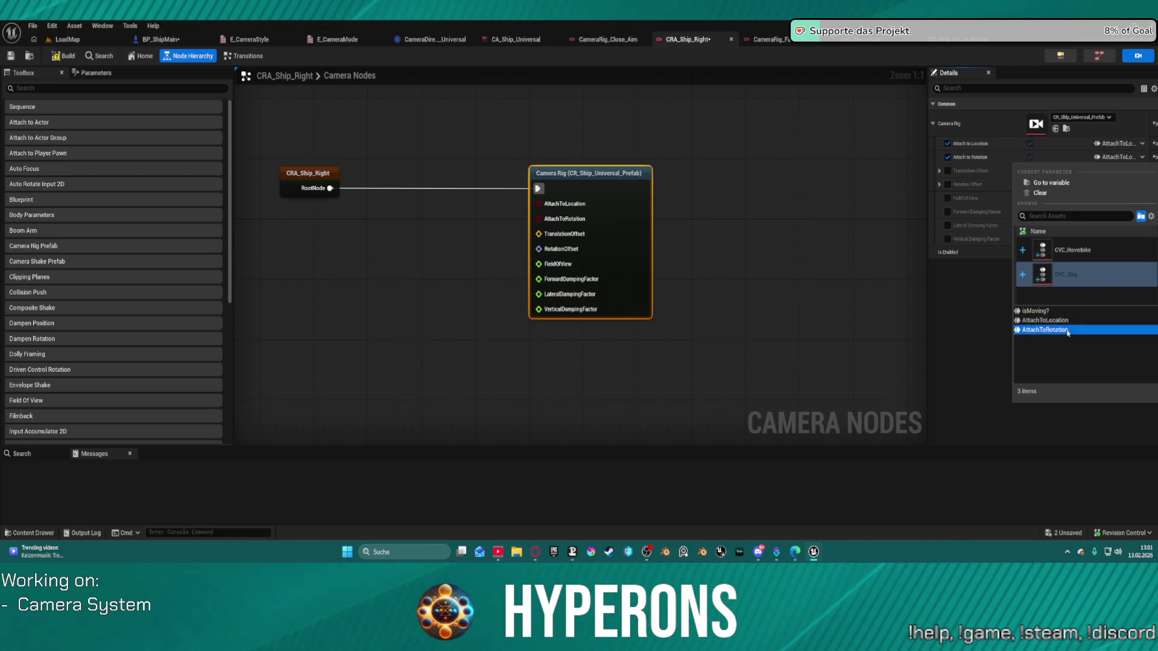
{"action": "double_click", "coordinate": [1068, 330]}
Build CRA_Ship_Right to check for problems, then return to the CR_Ship_Universal_Prefab graph.
{"action": "left_click", "coordinate": [753, 241]}
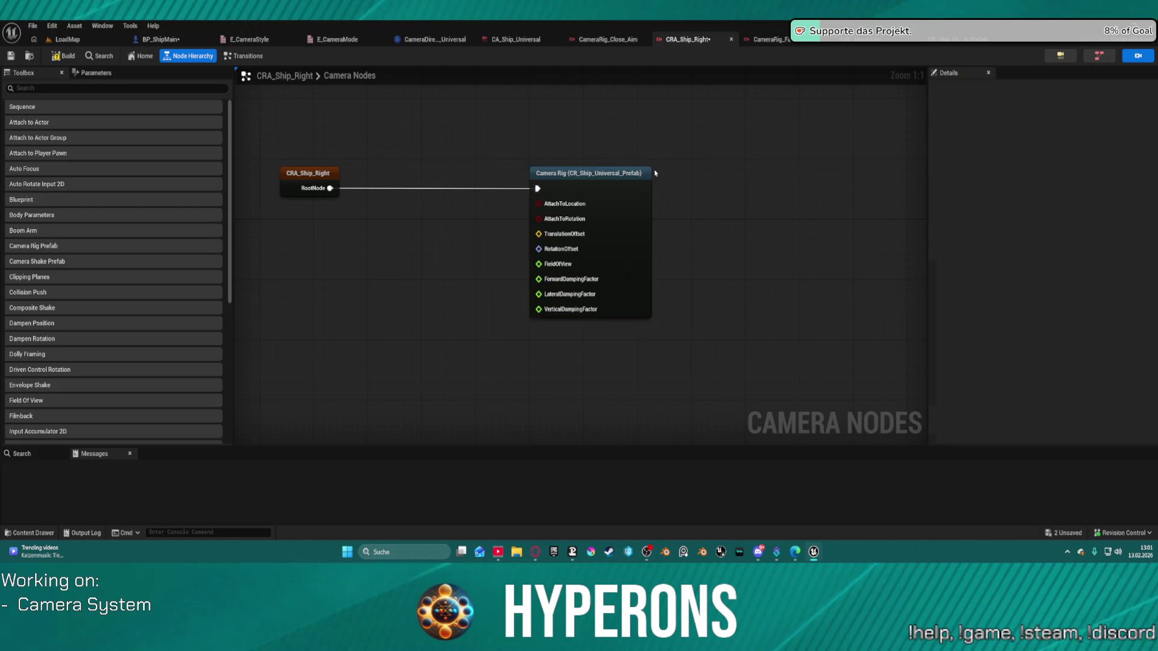
{"action": "left_click", "coordinate": [67, 55]}
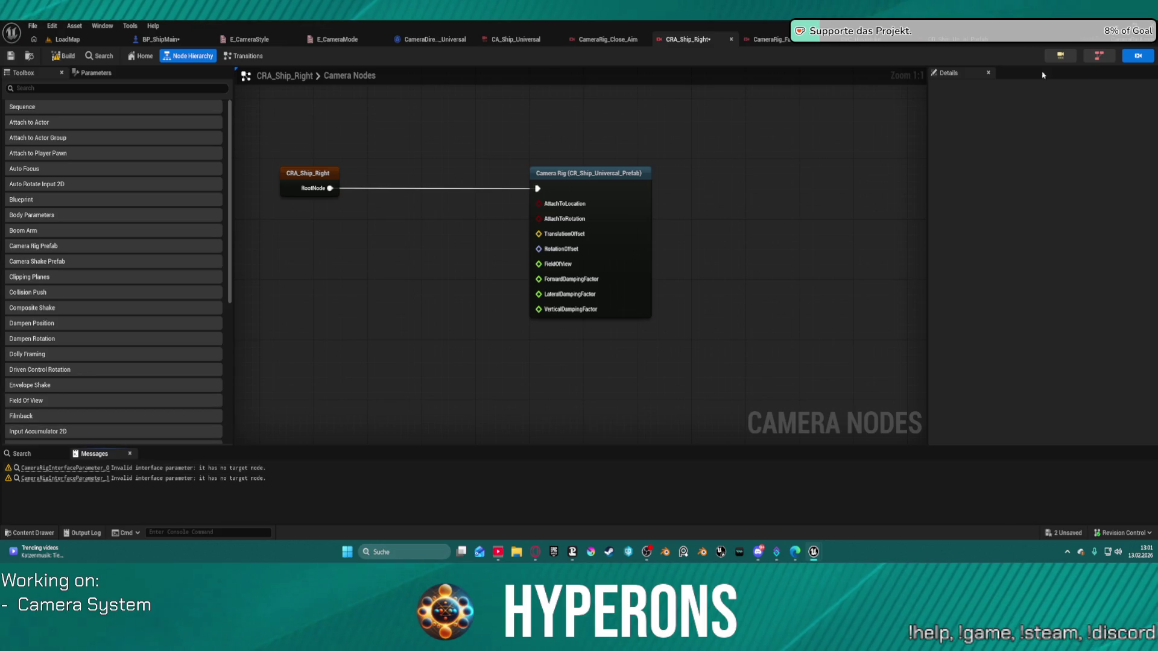
{"action": "left_click", "coordinate": [961, 40]}
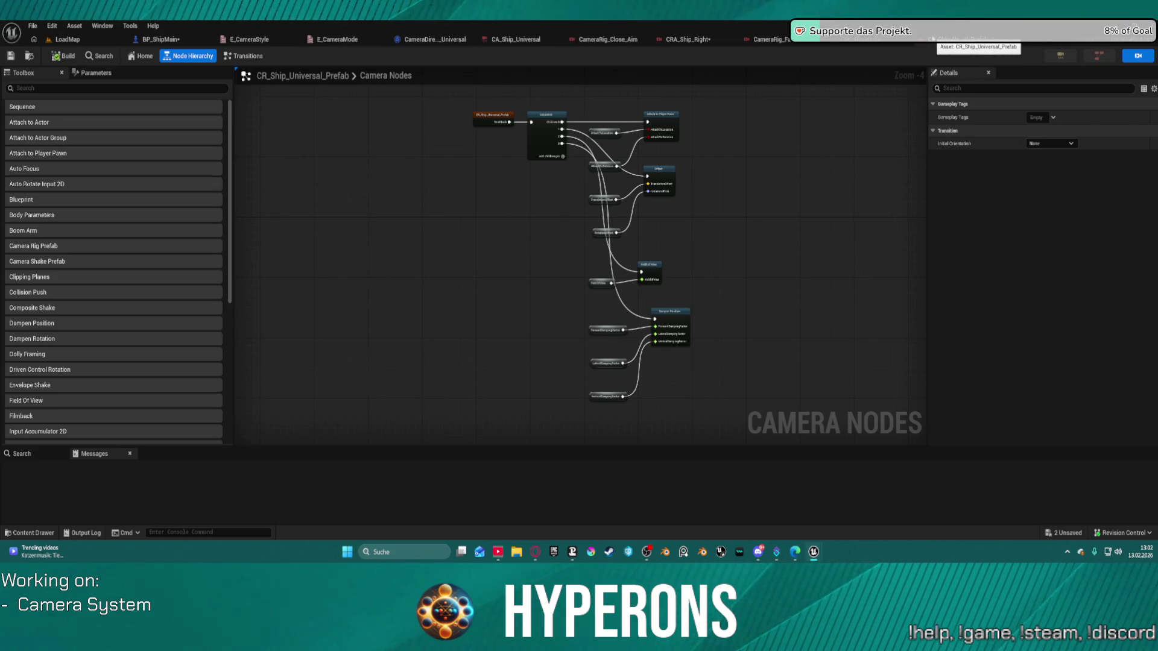
Review the prefab's offset, field of view and damping nodes, then go back to BP_ShipMain's Change Camera graph.
{"action": "left_click", "coordinate": [894, 44]}
{"action": "left_click", "coordinate": [924, 44]}
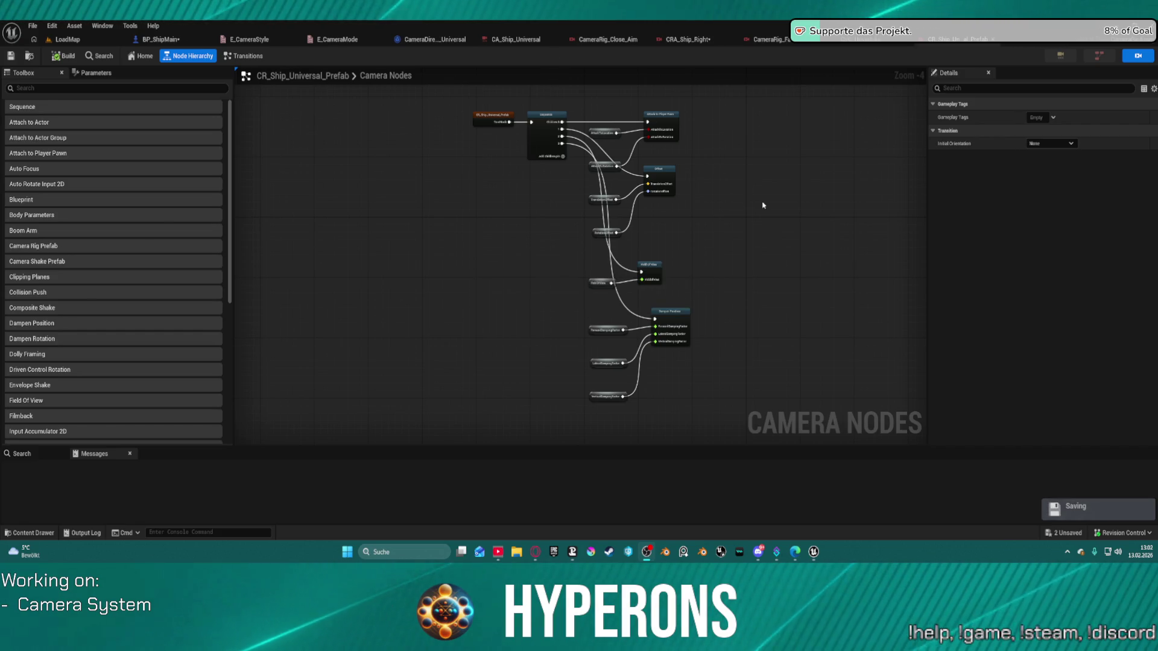
{"action": "mouse_move", "coordinate": [760, 237]}
{"action": "left_mouse_down"}
{"action": "mouse_move", "coordinate": [757, 297]}
{"action": "mouse_move", "coordinate": [744, 211]}
{"action": "left_mouse_up"}
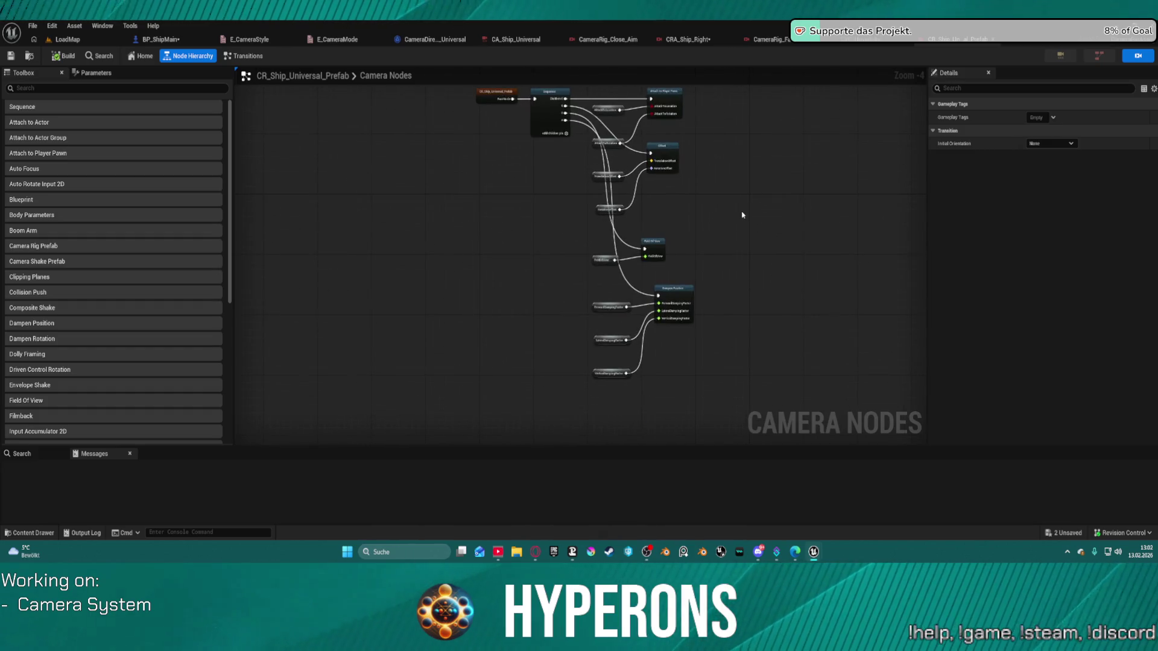
{"action": "scroll", "coordinate": [744, 204], "scroll_direction": "up", "scroll_amount": 3}
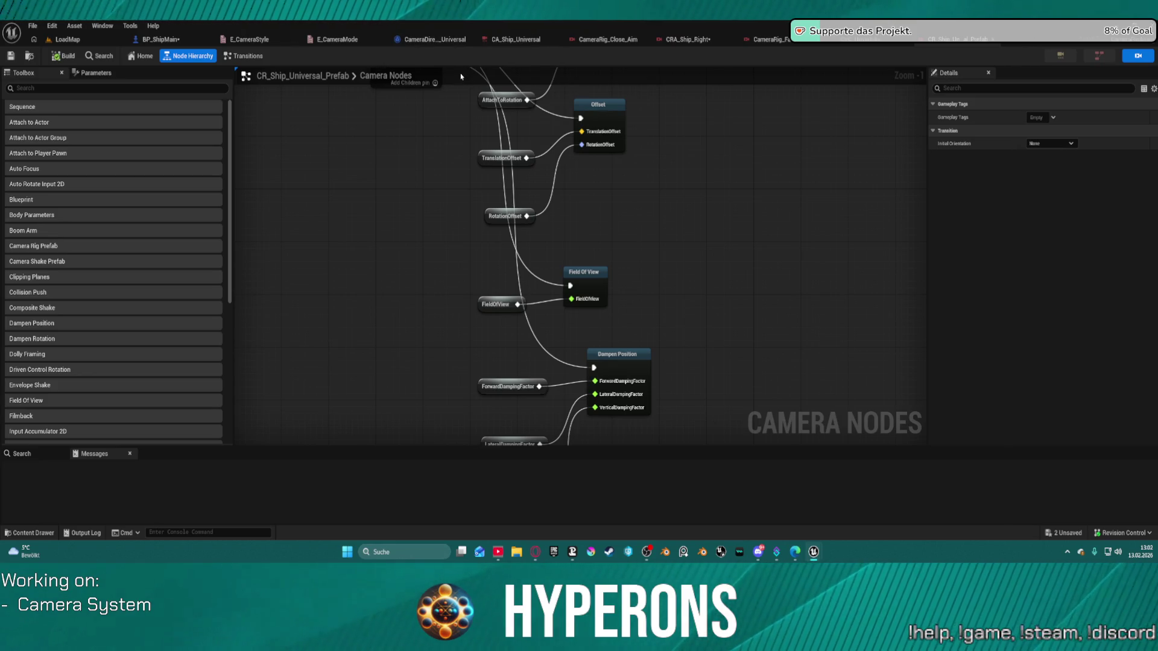
{"action": "left_click", "coordinate": [173, 41]}
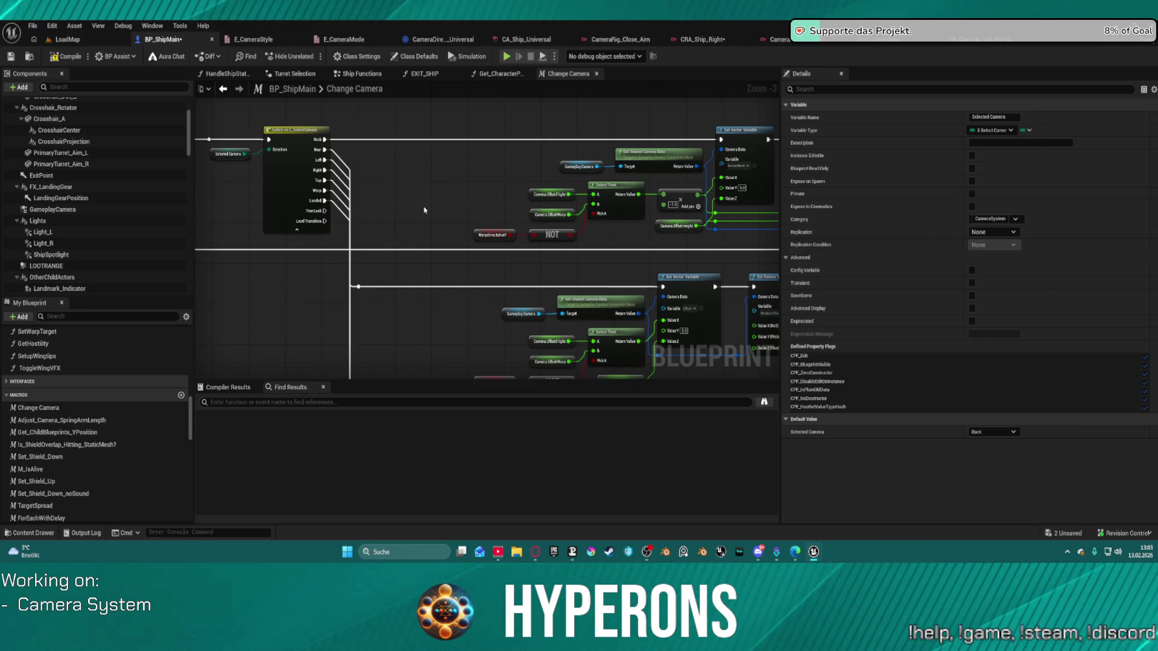
Look over the camera offset nodes and Set Rotator Variable node, then reopen CRA_Ship_Right's node graph.
{"action": "left_click_drag", "start_coordinate": [424, 209], "coordinate": [273, 133]}
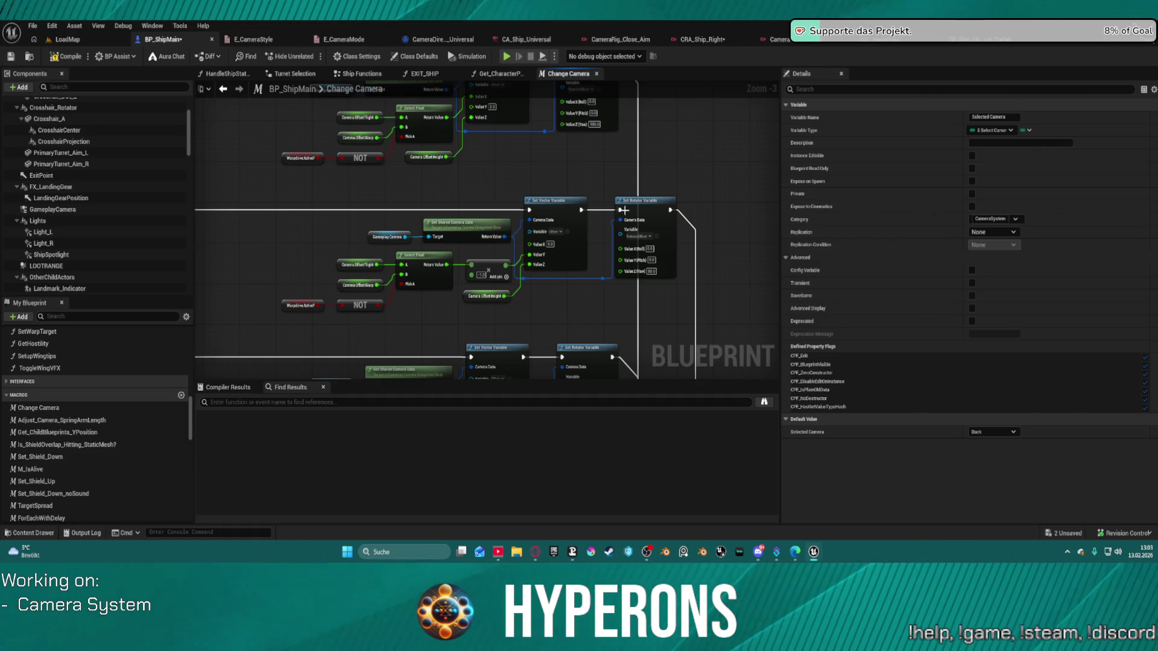
{"action": "left_click", "coordinate": [652, 203]}
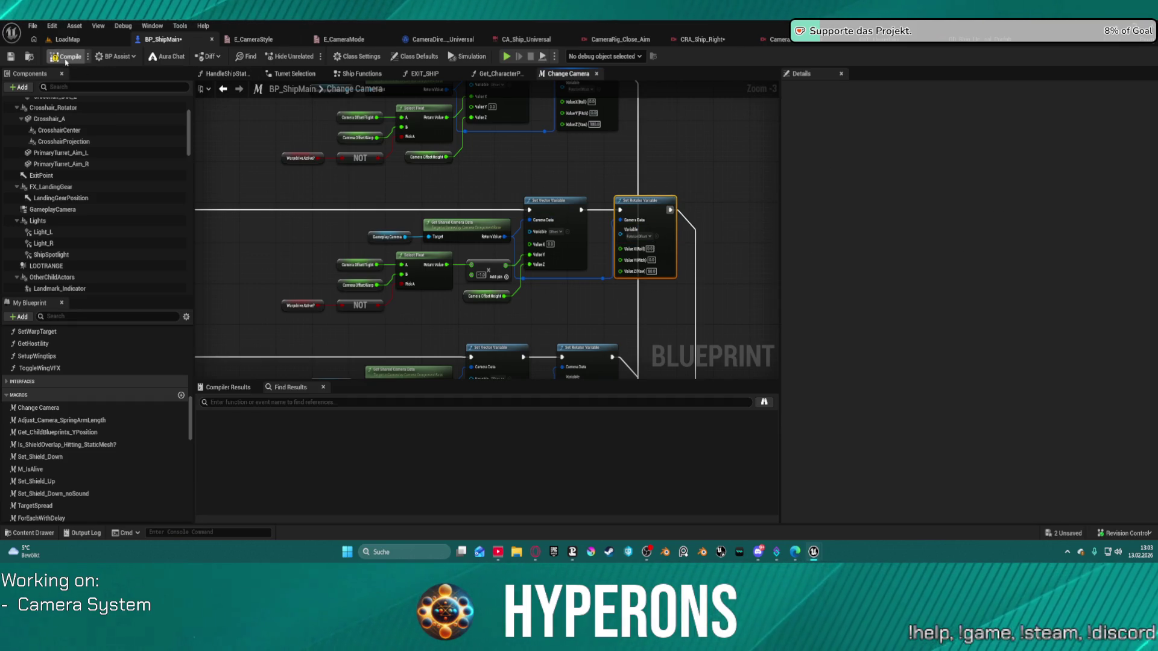
{"action": "mouse_move", "coordinate": [551, 198]}
{"action": "left_mouse_down"}
{"action": "mouse_move", "coordinate": [608, 95]}
{"action": "mouse_move", "coordinate": [588, 159]}
{"action": "mouse_move", "coordinate": [477, 221]}
{"action": "mouse_move", "coordinate": [503, 251]}
{"action": "left_mouse_up"}
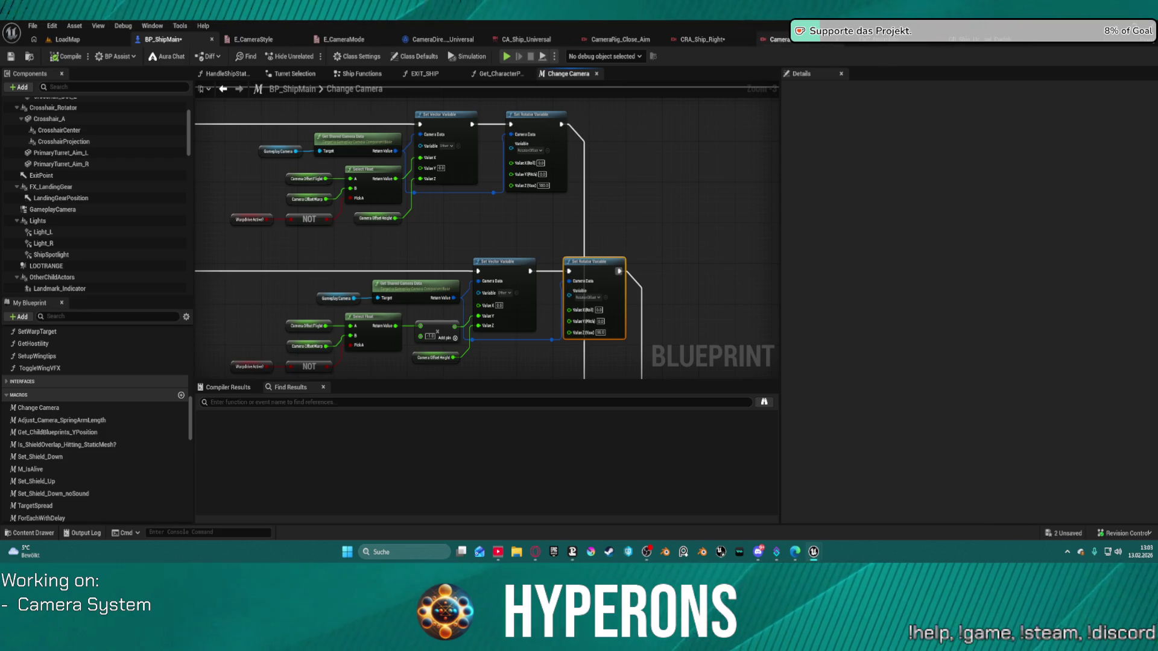
{"action": "left_click", "coordinate": [706, 42]}
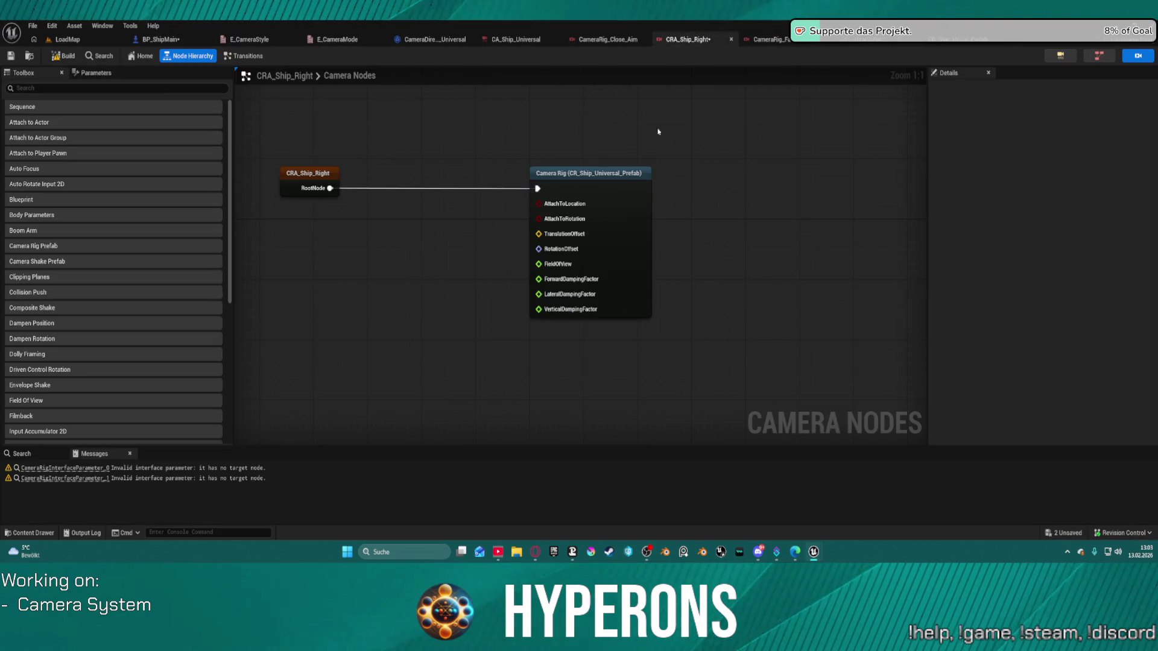
Swap CRA_Ship_Right's Camera Rig node asset to CameraRigPrefab_BasicShipBehavior.
{"action": "left_click", "coordinate": [625, 176]}
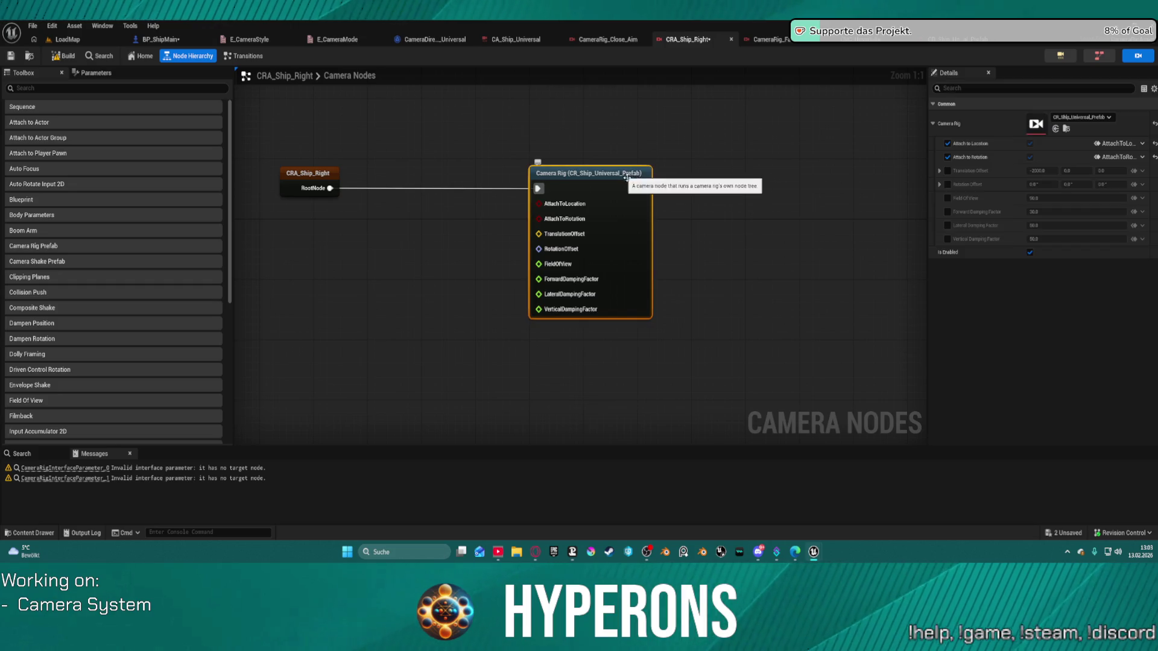
{"action": "left_click", "coordinate": [1081, 118]}
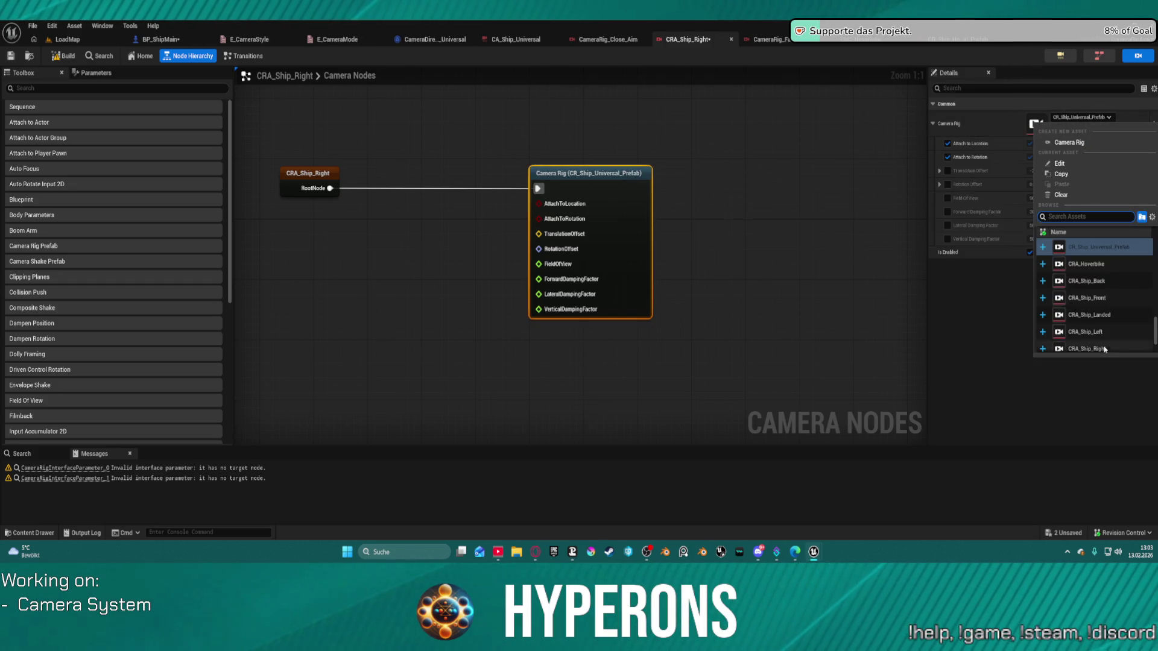
{"action": "scroll", "coordinate": [1122, 314], "scroll_direction": "down", "scroll_amount": 5}
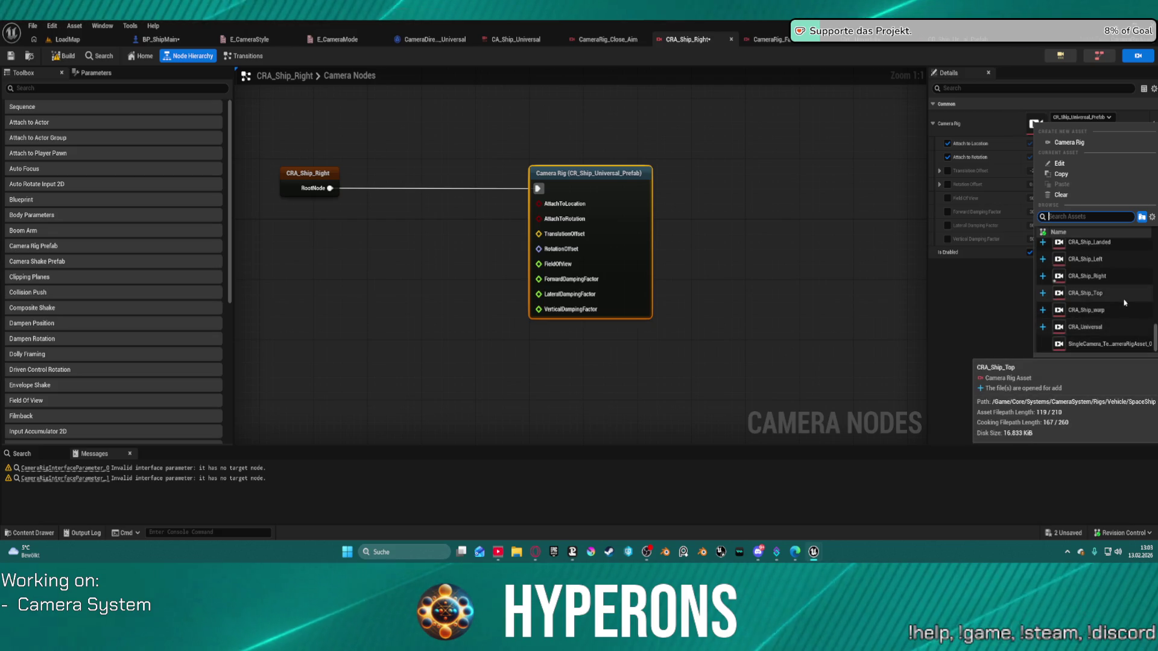
{"action": "scroll", "coordinate": [1127, 300], "scroll_direction": "up", "scroll_amount": 3}
{"action": "scroll", "coordinate": [1091, 266], "scroll_direction": "up", "scroll_amount": 3}
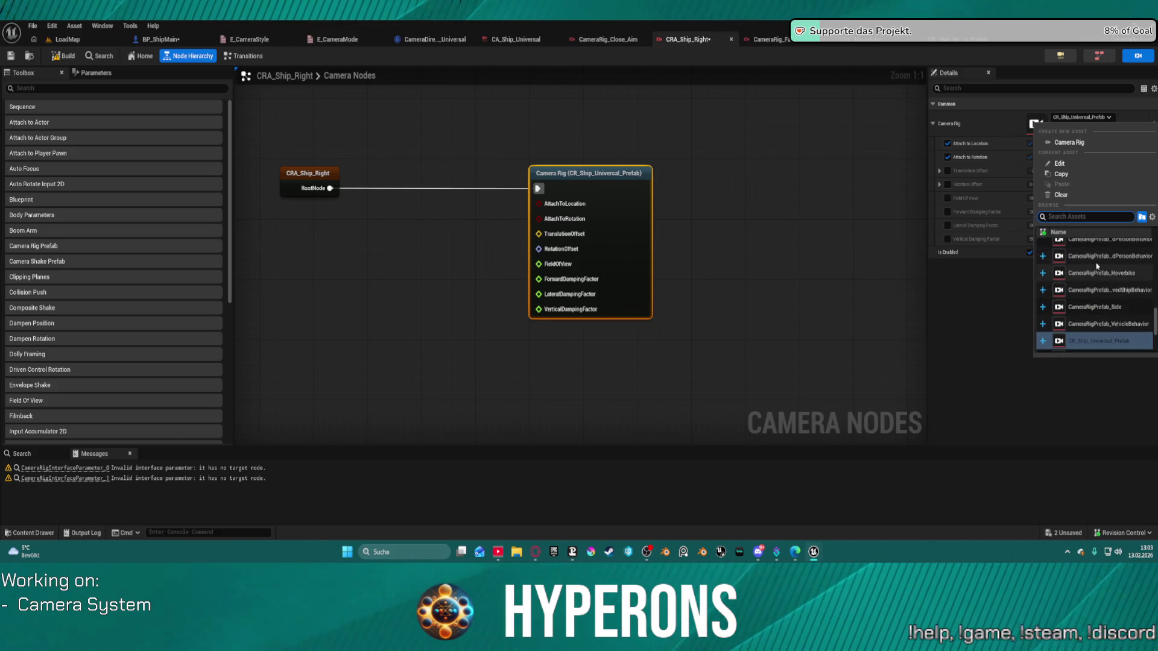
{"action": "scroll", "coordinate": [1090, 259], "scroll_direction": "up", "scroll_amount": 1}
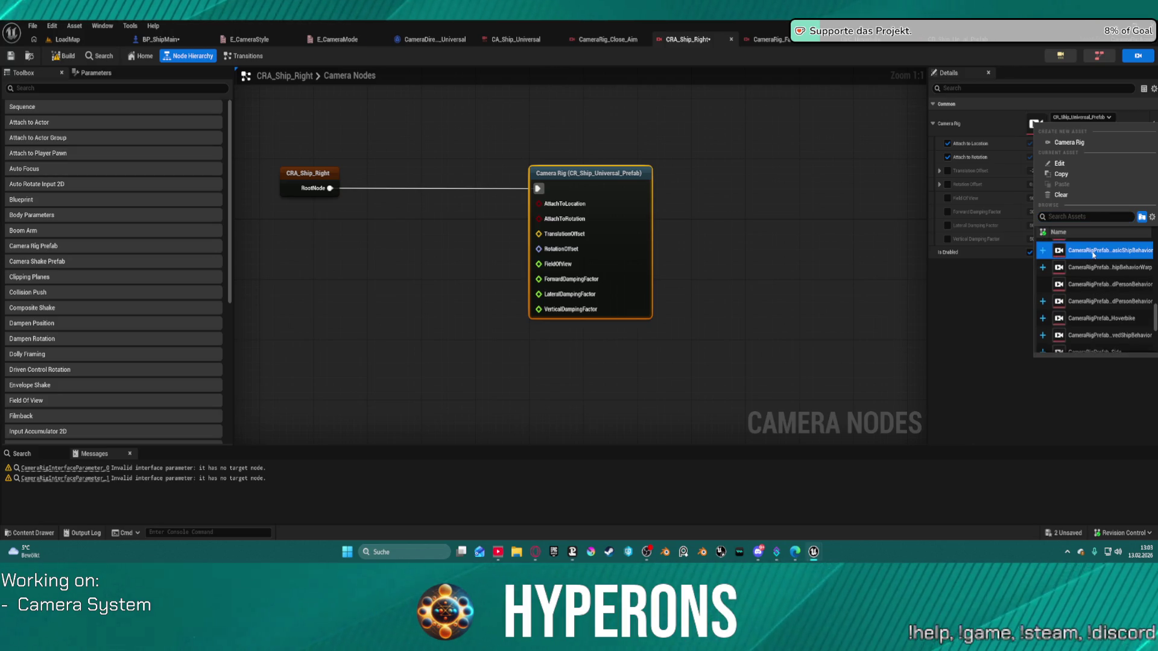
{"action": "left_click", "coordinate": [1092, 252]}
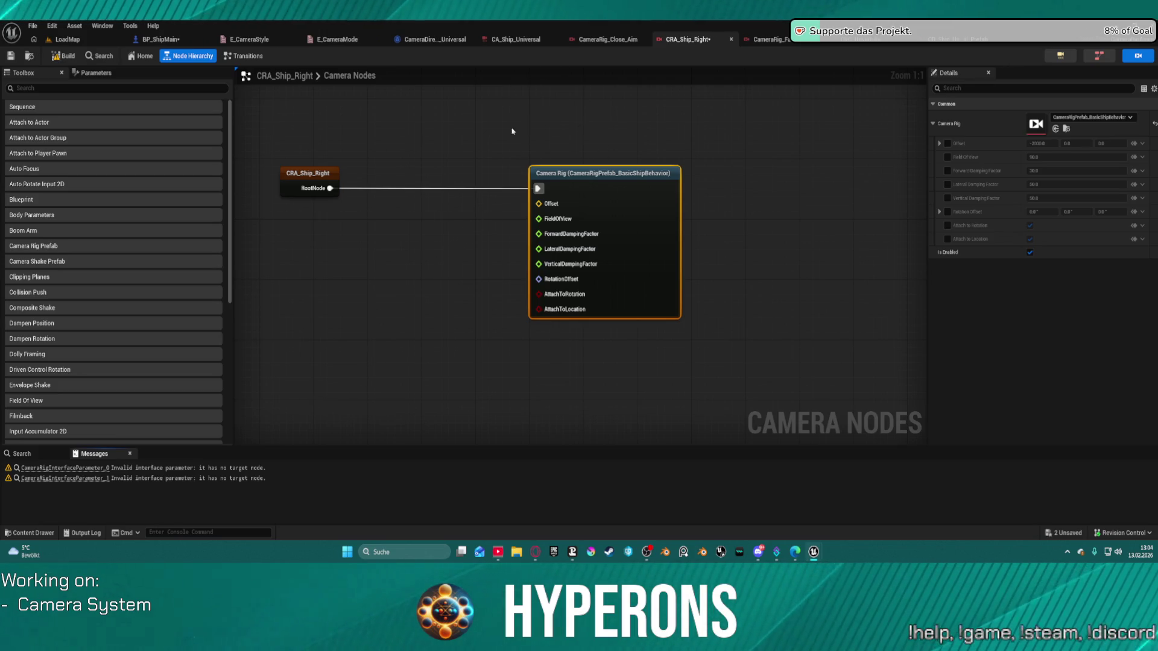
{"action": "mouse_move", "coordinate": [498, 145]}
{"action": "left_mouse_down"}
{"action": "mouse_move", "coordinate": [506, 172]}
{"action": "mouse_move", "coordinate": [703, 337]}
{"action": "left_mouse_up"}
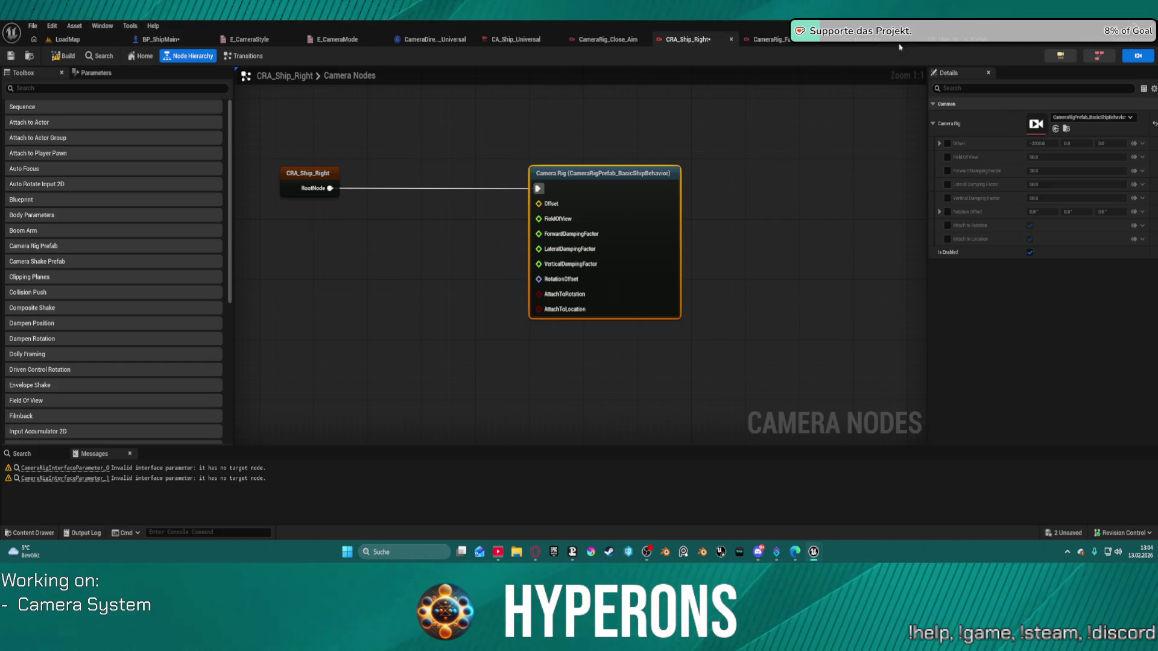
Edit the Z (Yaw) value of the next Set Rotator Variable in Change Camera, then launch Play in Standalone.
{"action": "left_click", "coordinate": [148, 40]}
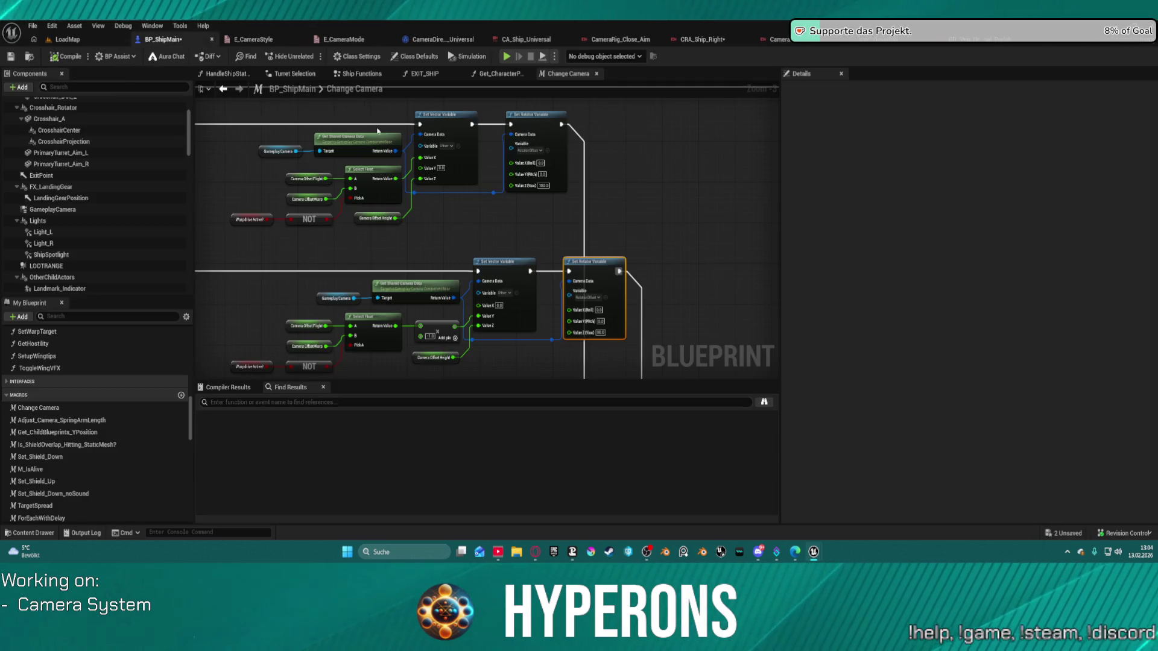
{"action": "mouse_move", "coordinate": [336, 334]}
{"action": "left_mouse_down"}
{"action": "mouse_move", "coordinate": [474, 357]}
{"action": "mouse_move", "coordinate": [403, 225]}
{"action": "left_mouse_up"}
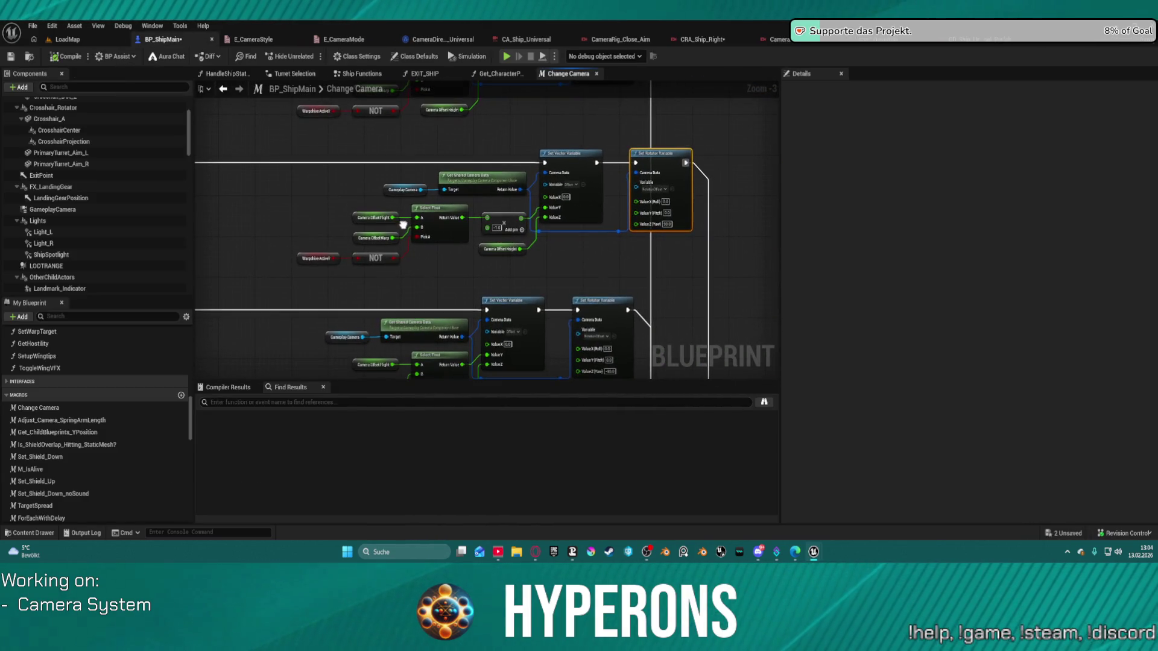
{"action": "left_click_drag", "start_coordinate": [627, 250], "coordinate": [661, 295]}
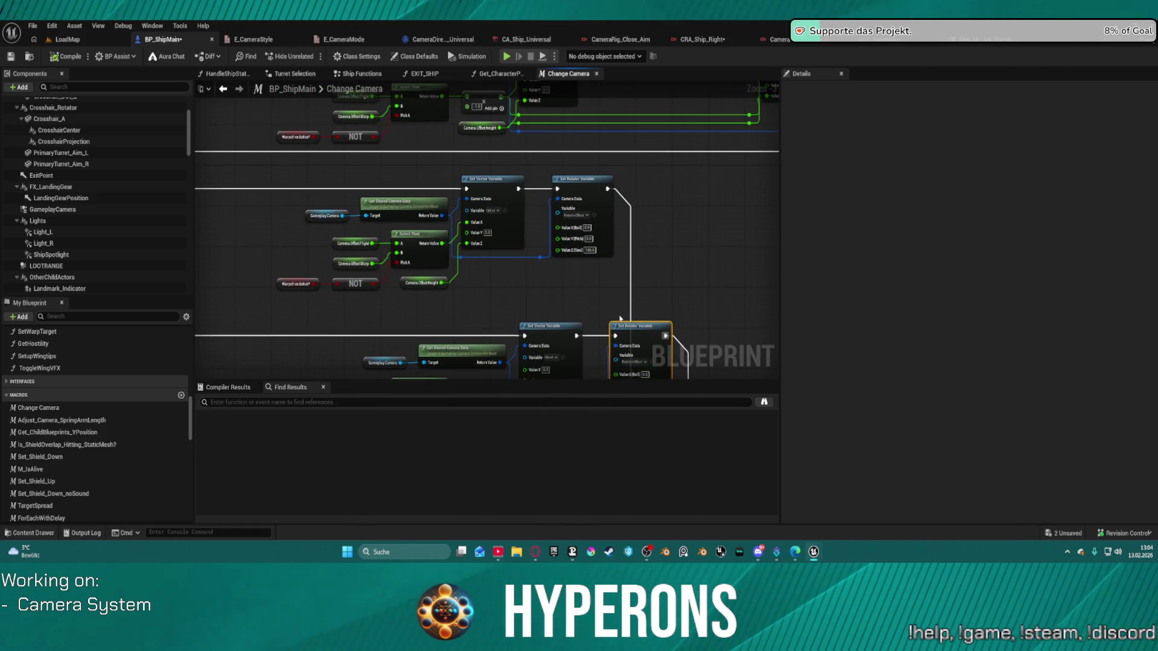
{"action": "scroll", "coordinate": [531, 206], "scroll_direction": "down", "scroll_amount": 3}
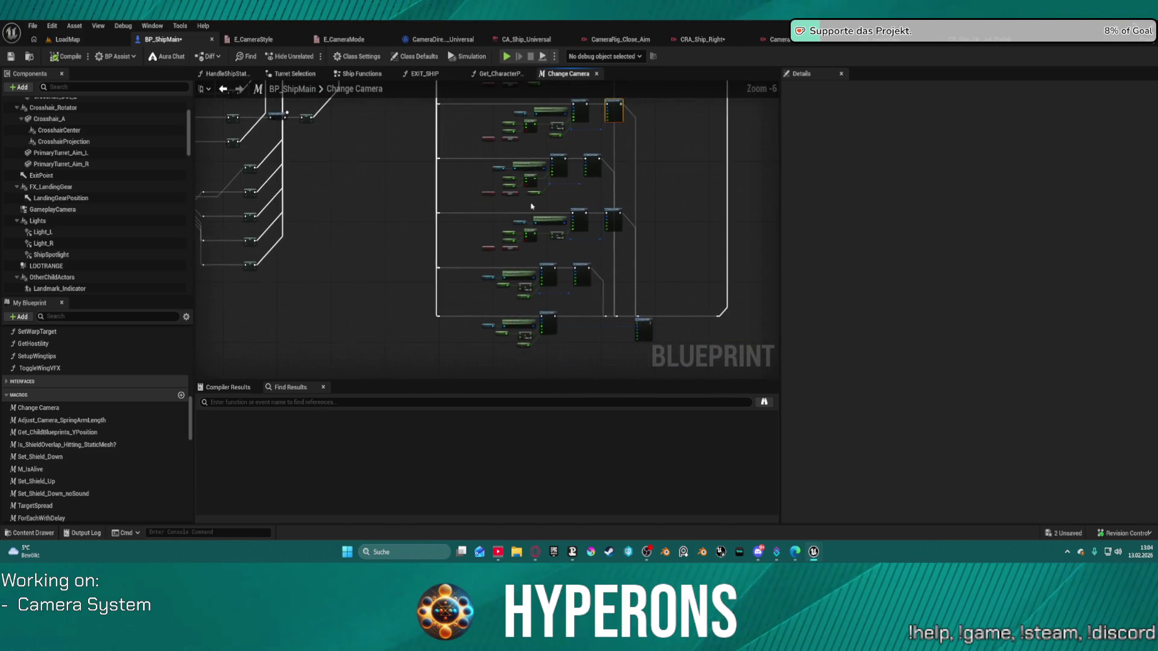
{"action": "scroll", "coordinate": [531, 206], "scroll_direction": "up", "scroll_amount": 4}
{"action": "mouse_move", "coordinate": [615, 218]}
{"action": "left_mouse_down"}
{"action": "mouse_move", "coordinate": [483, 194]}
{"action": "mouse_move", "coordinate": [613, 202]}
{"action": "mouse_move", "coordinate": [601, 205]}
{"action": "left_mouse_up"}
{"action": "scroll", "coordinate": [601, 205], "scroll_direction": "down", "scroll_amount": 4}
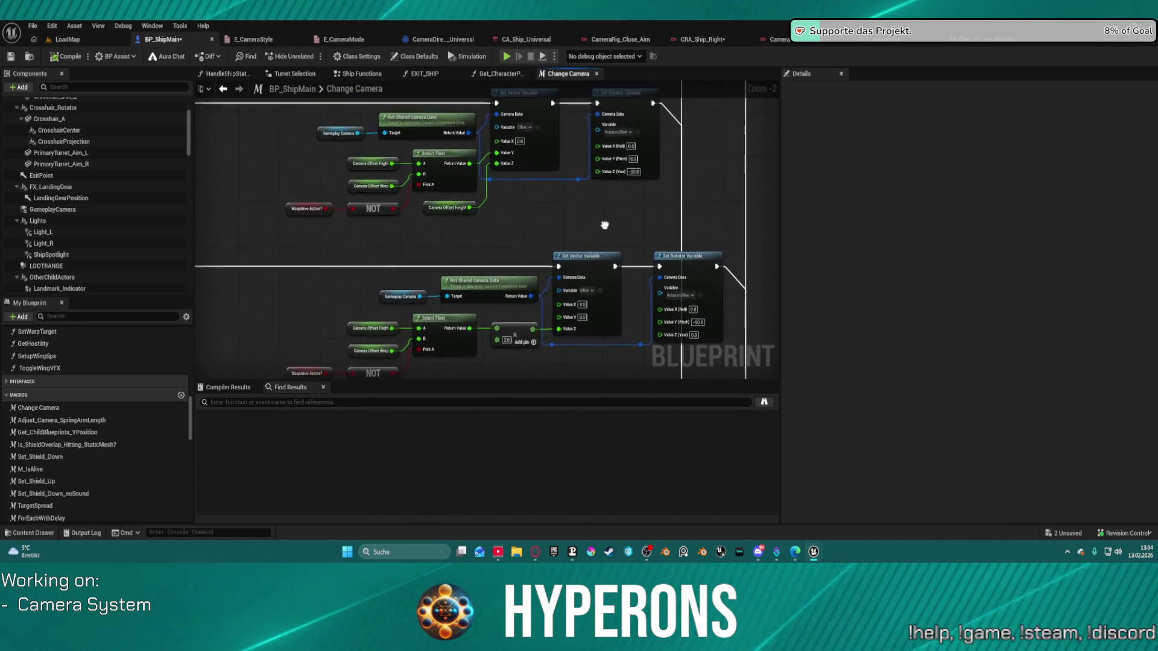
{"action": "scroll", "coordinate": [566, 209], "scroll_direction": "up", "scroll_amount": 2}
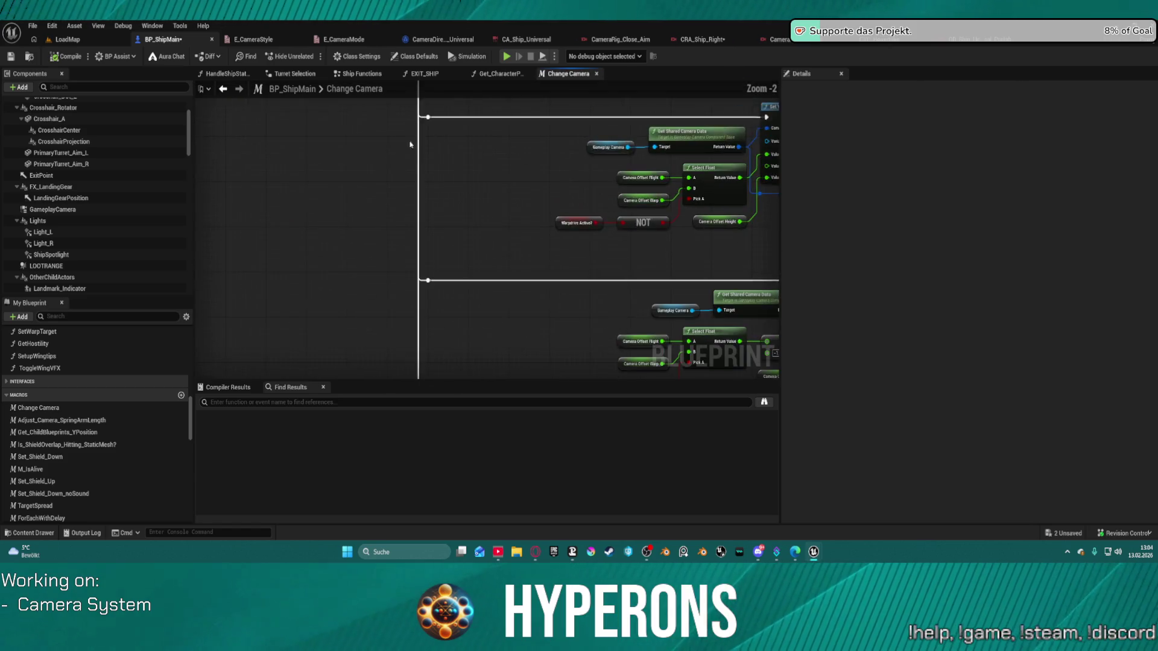
{"action": "mouse_move", "coordinate": [430, 180]}
{"action": "left_mouse_down"}
{"action": "mouse_move", "coordinate": [488, 193]}
{"action": "mouse_move", "coordinate": [435, 181]}
{"action": "mouse_move", "coordinate": [434, 134]}
{"action": "mouse_move", "coordinate": [432, 248]}
{"action": "mouse_move", "coordinate": [432, 236]}
{"action": "left_mouse_up"}
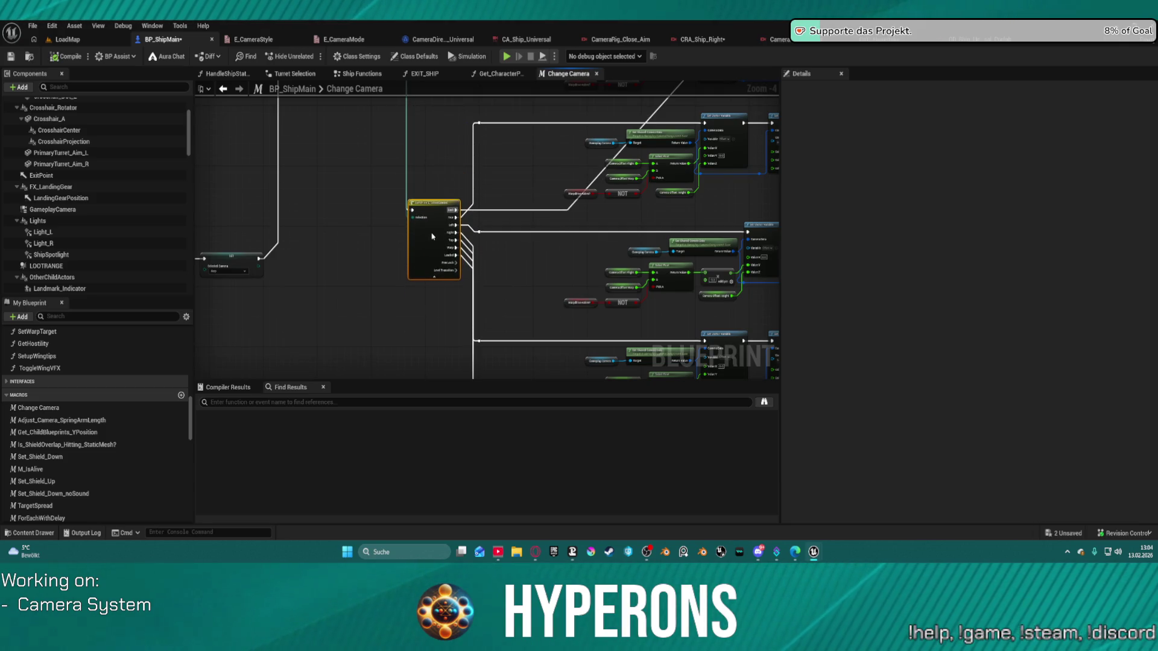
{"action": "scroll", "coordinate": [396, 225], "scroll_direction": "up", "scroll_amount": 1}
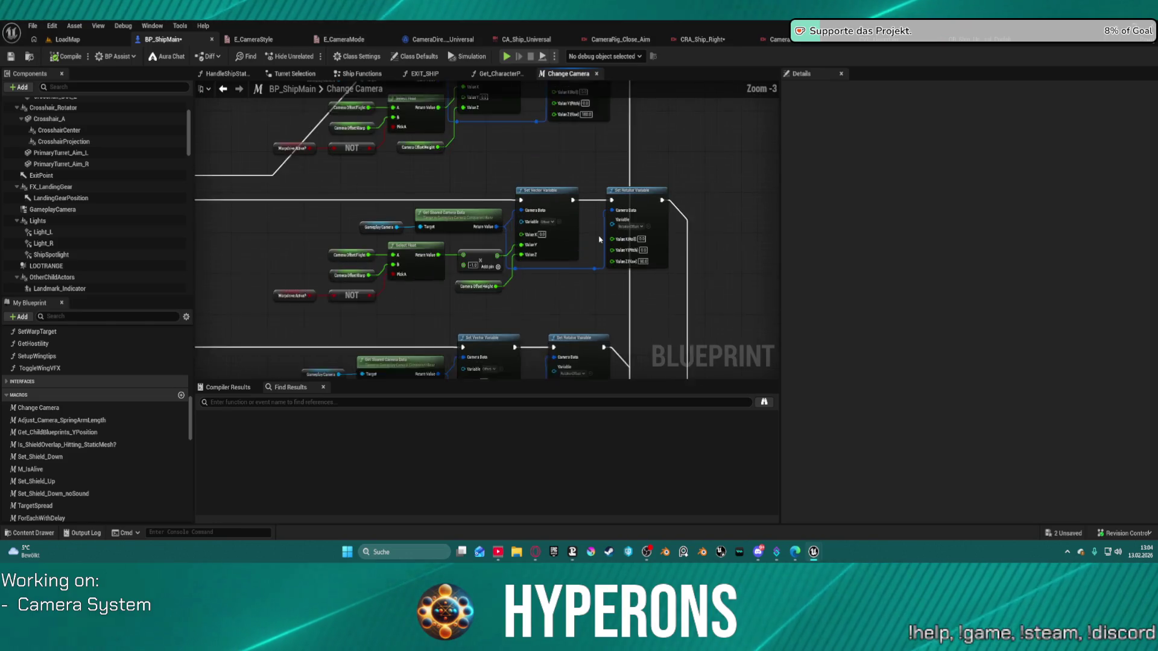
{"action": "scroll", "coordinate": [564, 176], "scroll_direction": "up", "scroll_amount": 1}
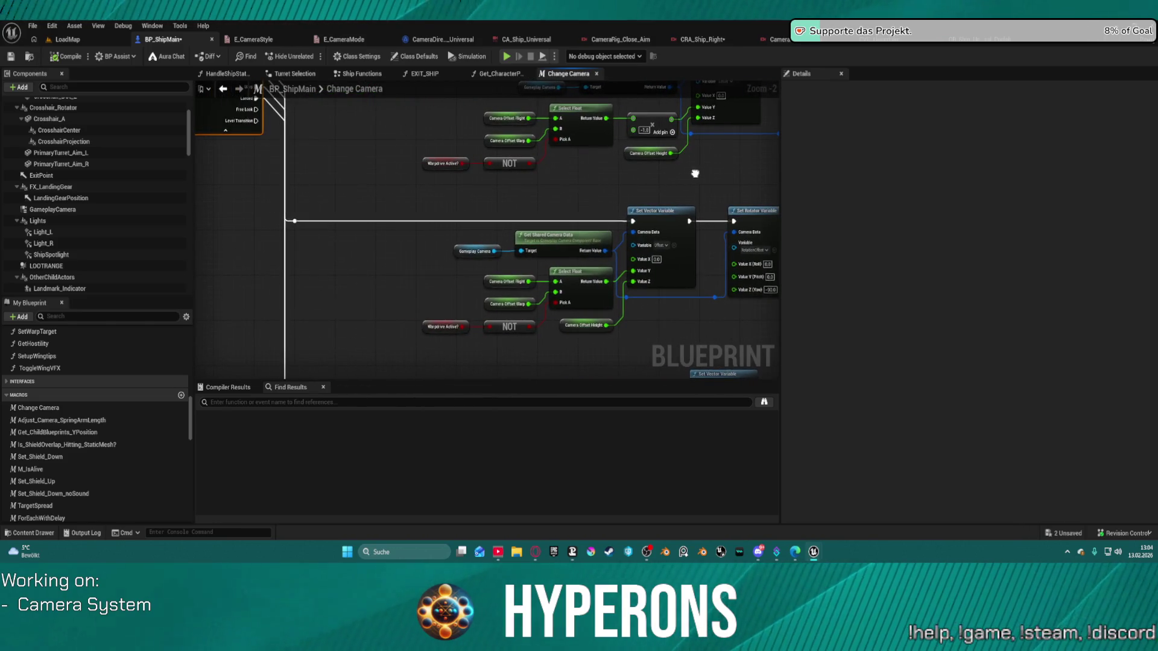
{"action": "left_click_drag", "start_coordinate": [695, 174], "coordinate": [591, 191]}
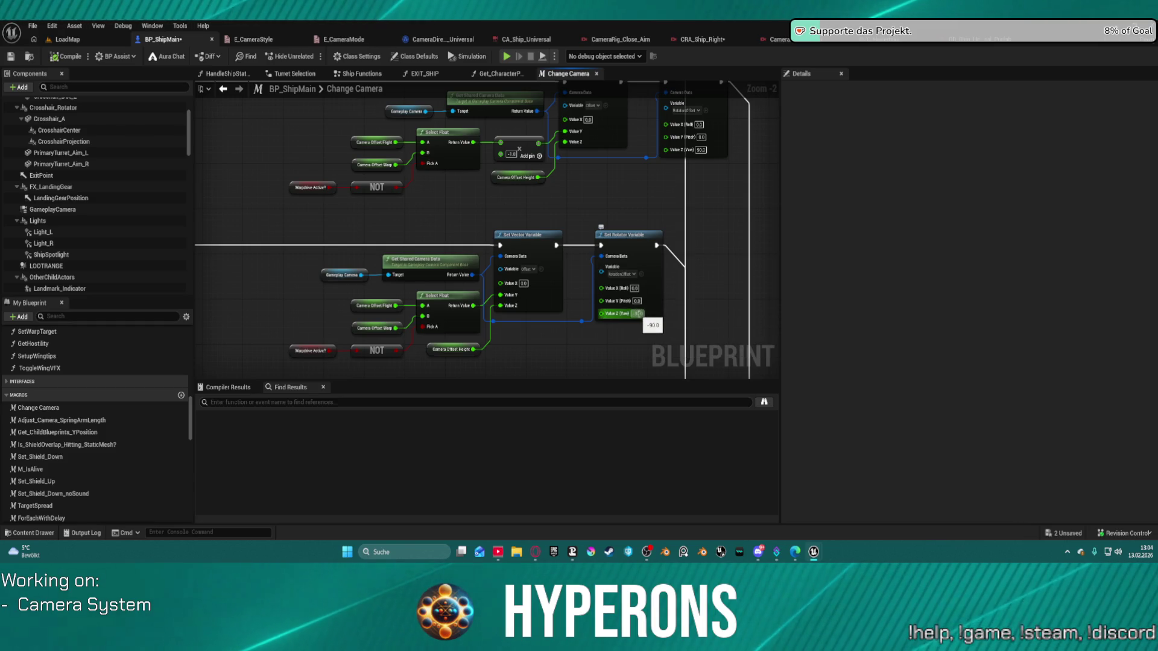
{"action": "left_click", "coordinate": [637, 313]}
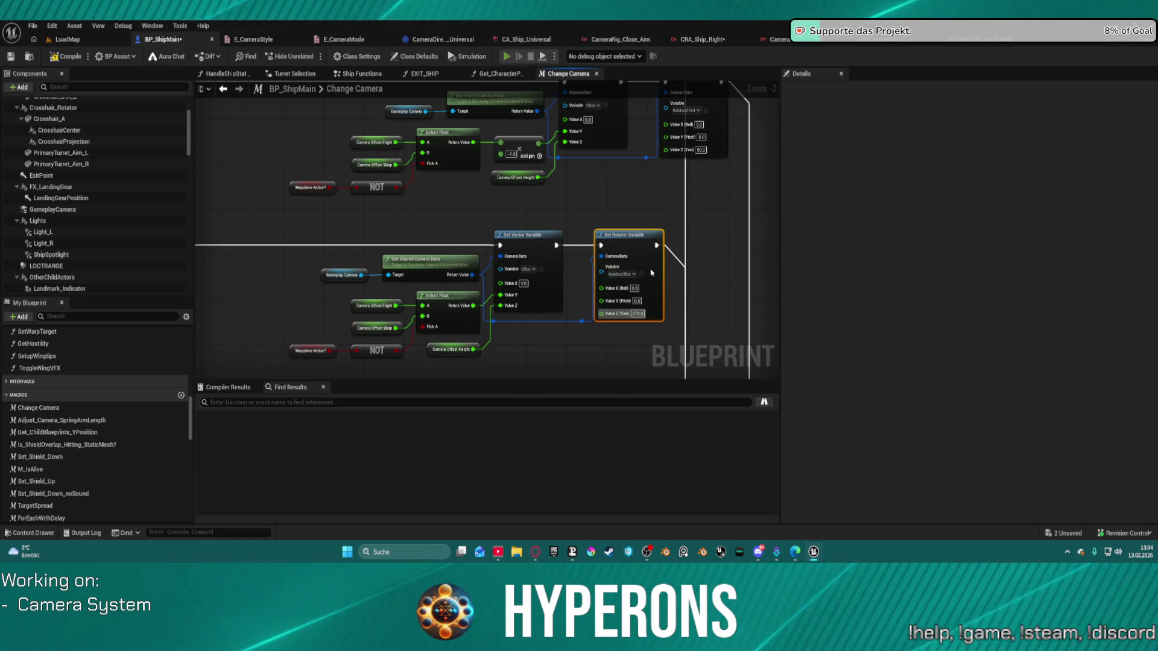
{"action": "key", "text": "alt+p"}
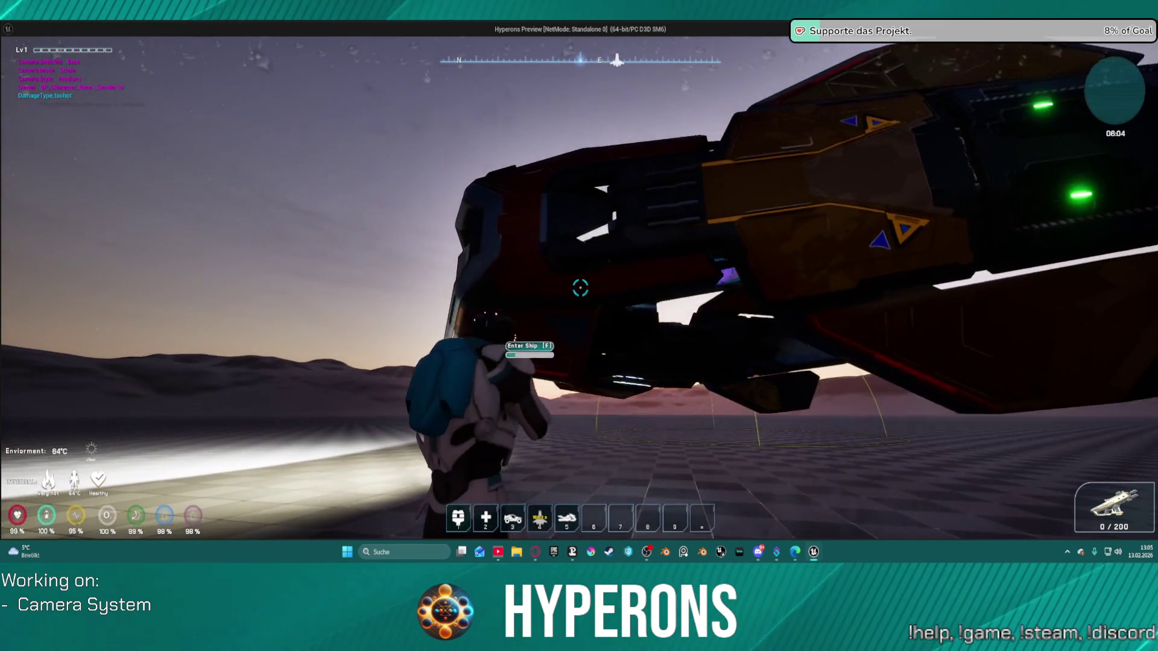
Board the ship with F, lift off, cycle through the Right, Top and Left camera views, then quit with Esc.
{"action": "key", "text": "f"}
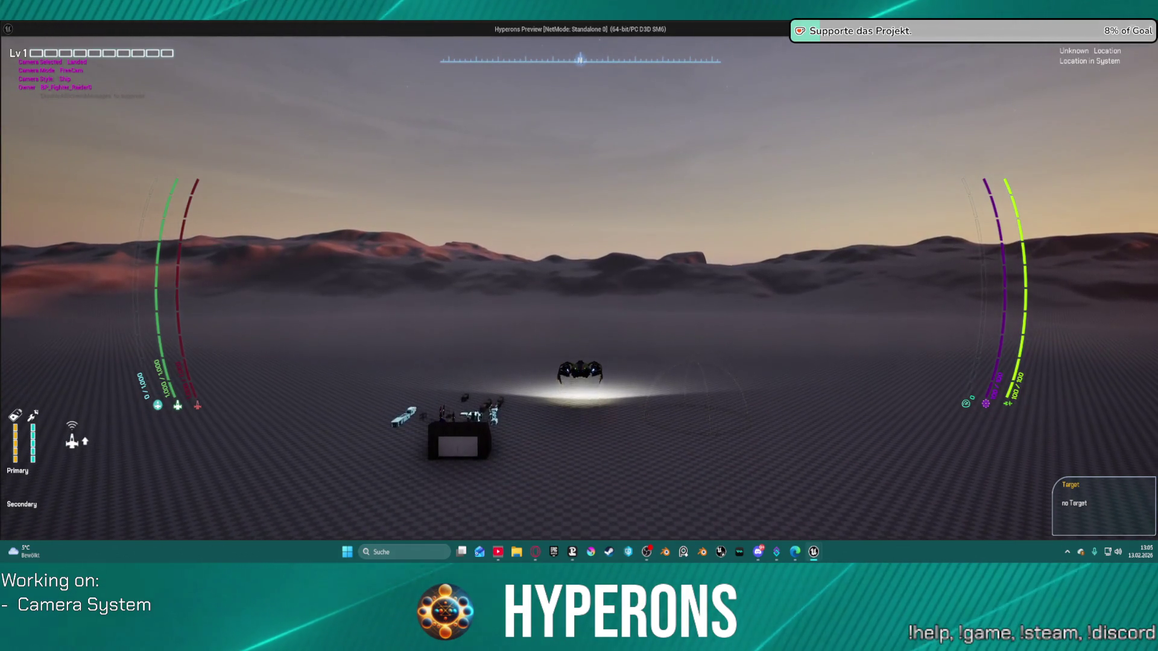
{"action": "key", "text": "space"}
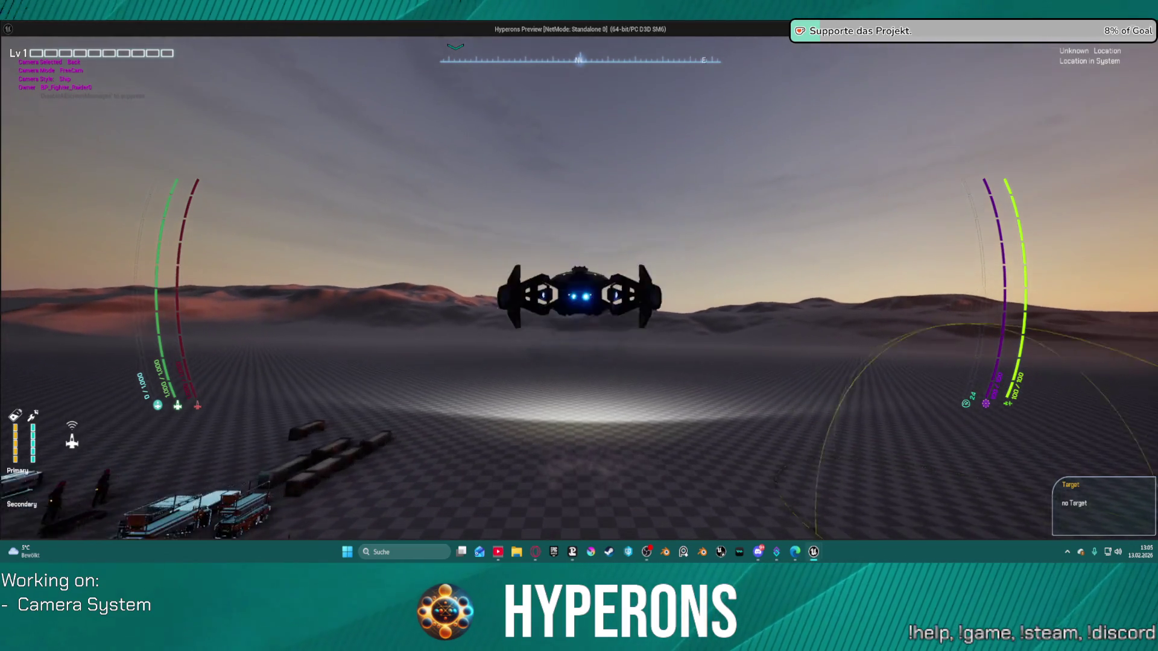
{"action": "key", "text": "e"}
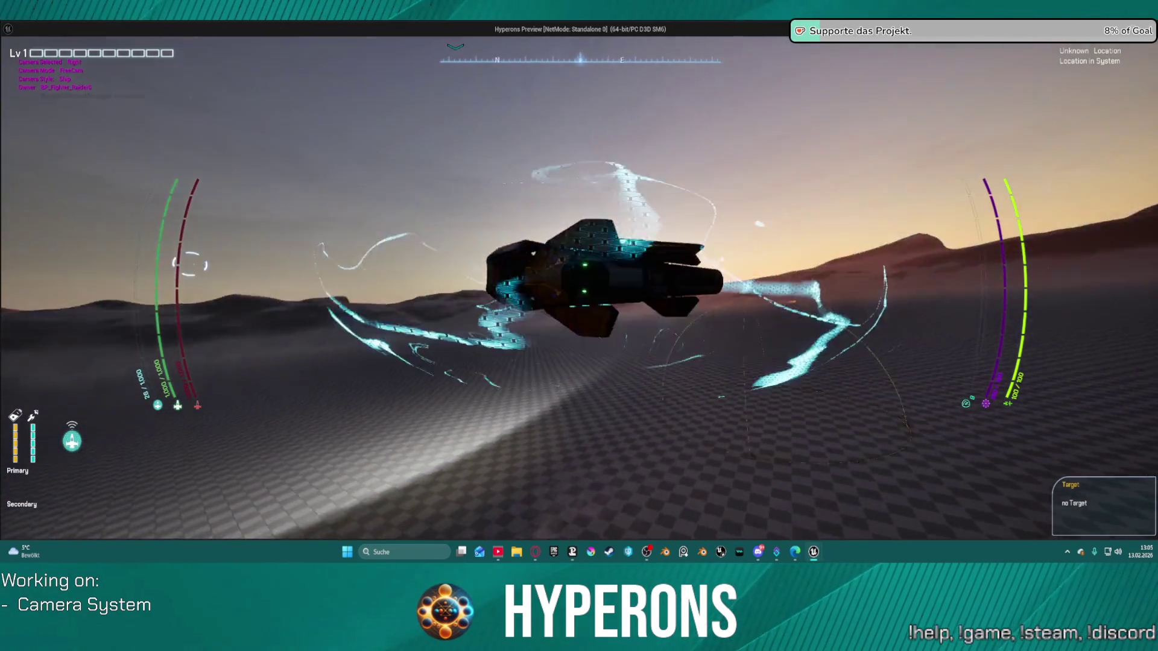
{"action": "key", "text": "e"}
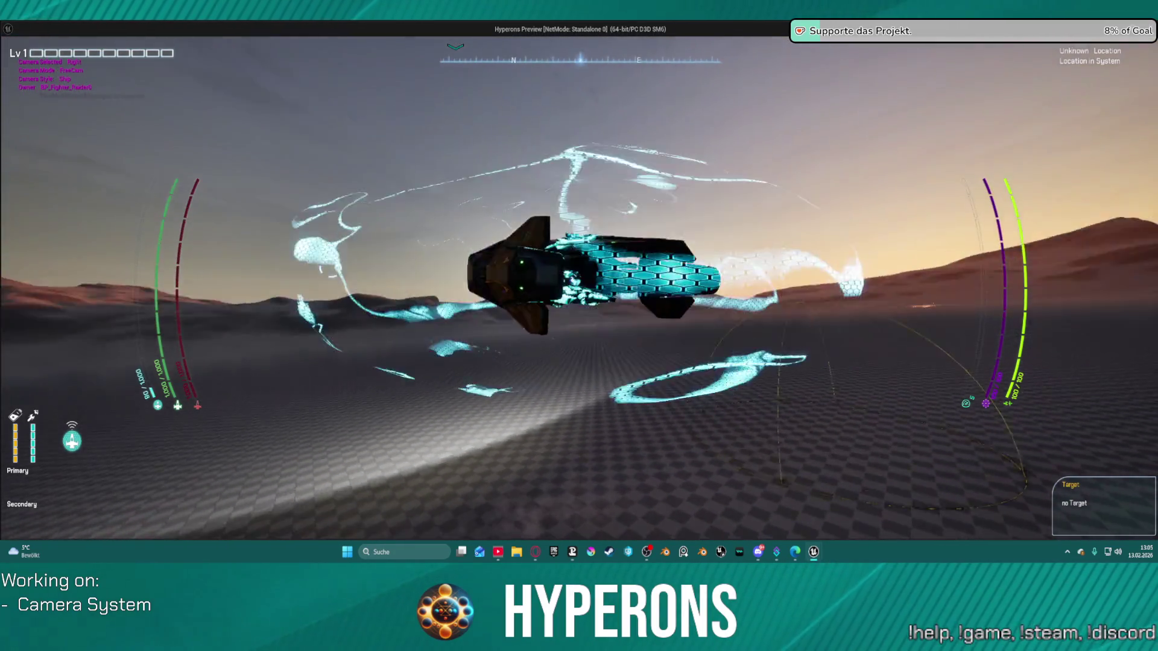
{"action": "key", "text": "e"}
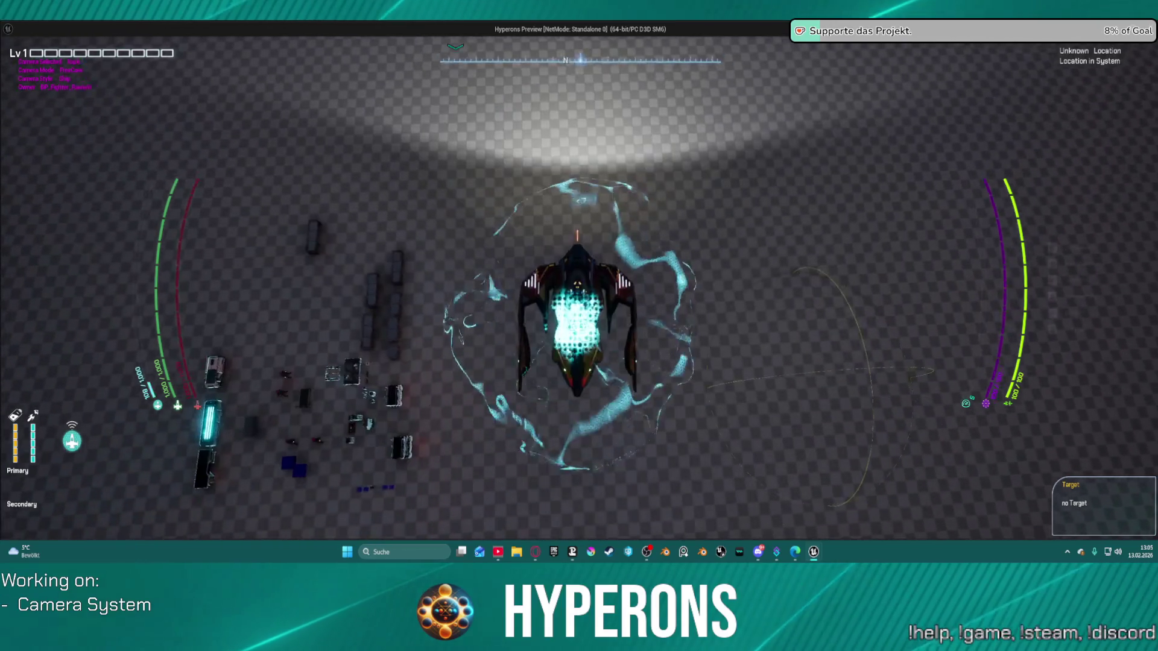
{"action": "key", "text": "e"}
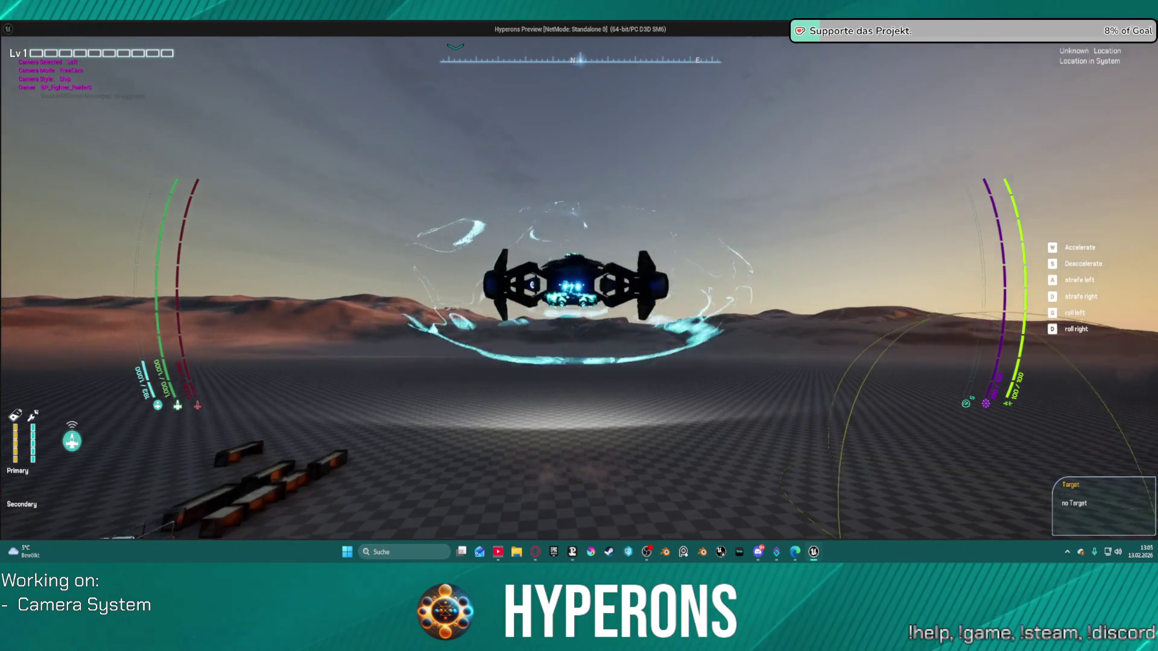
{"action": "key", "text": "e"}
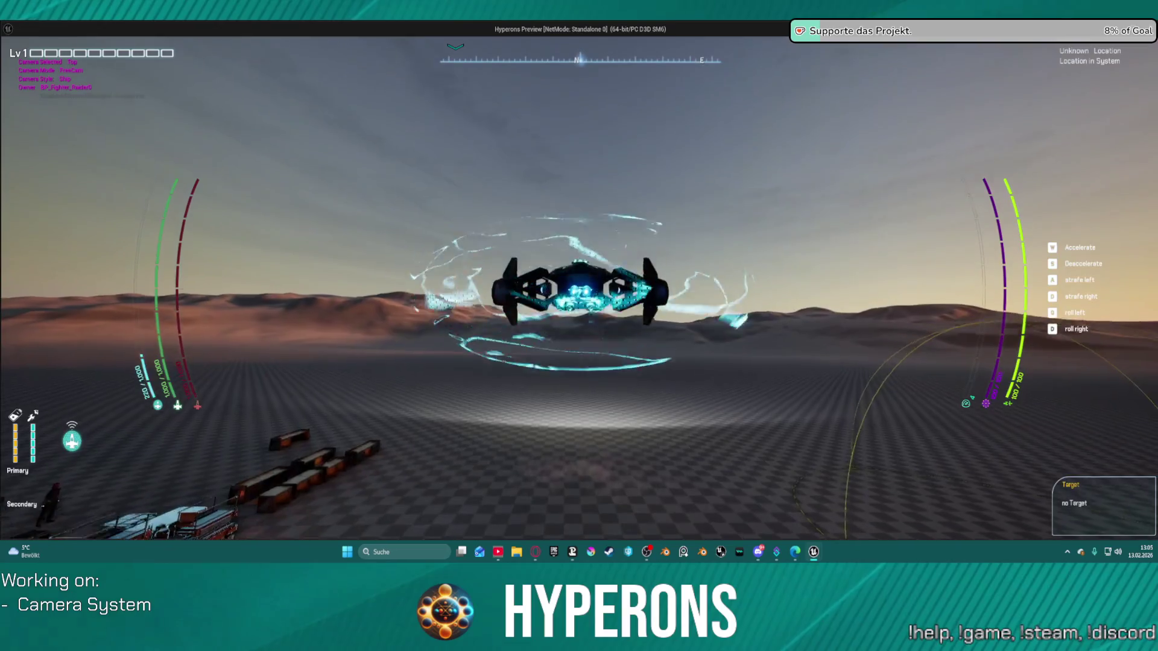
{"action": "key", "text": "e"}
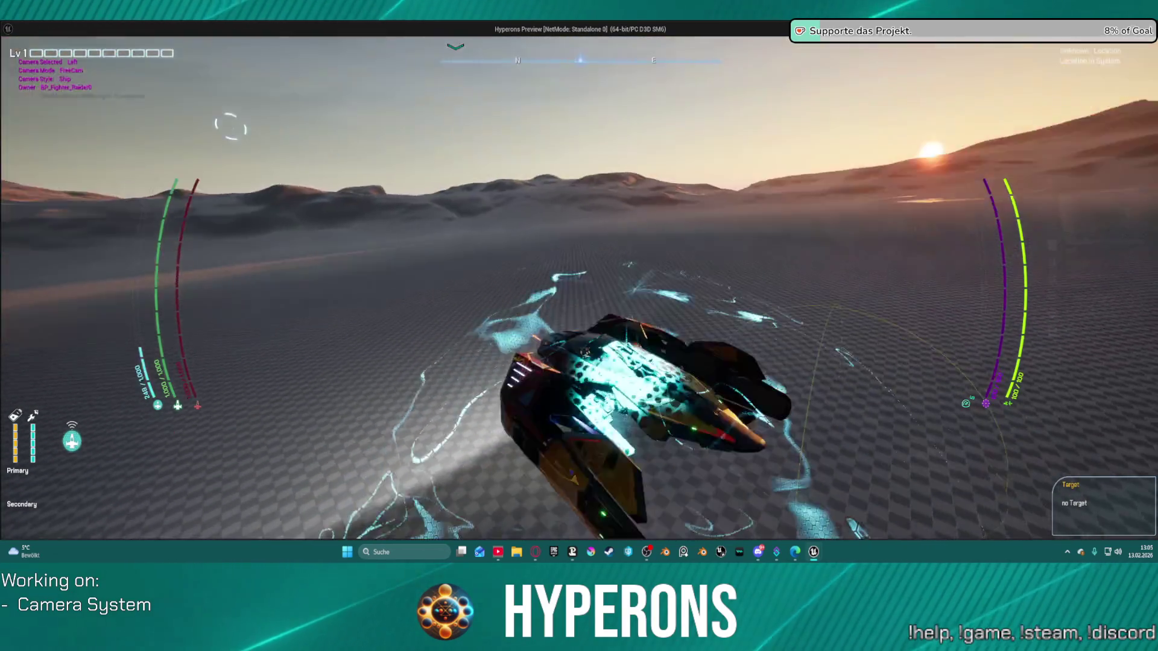
{"action": "key", "text": "e"}
{"action": "key", "text": "Escape"}
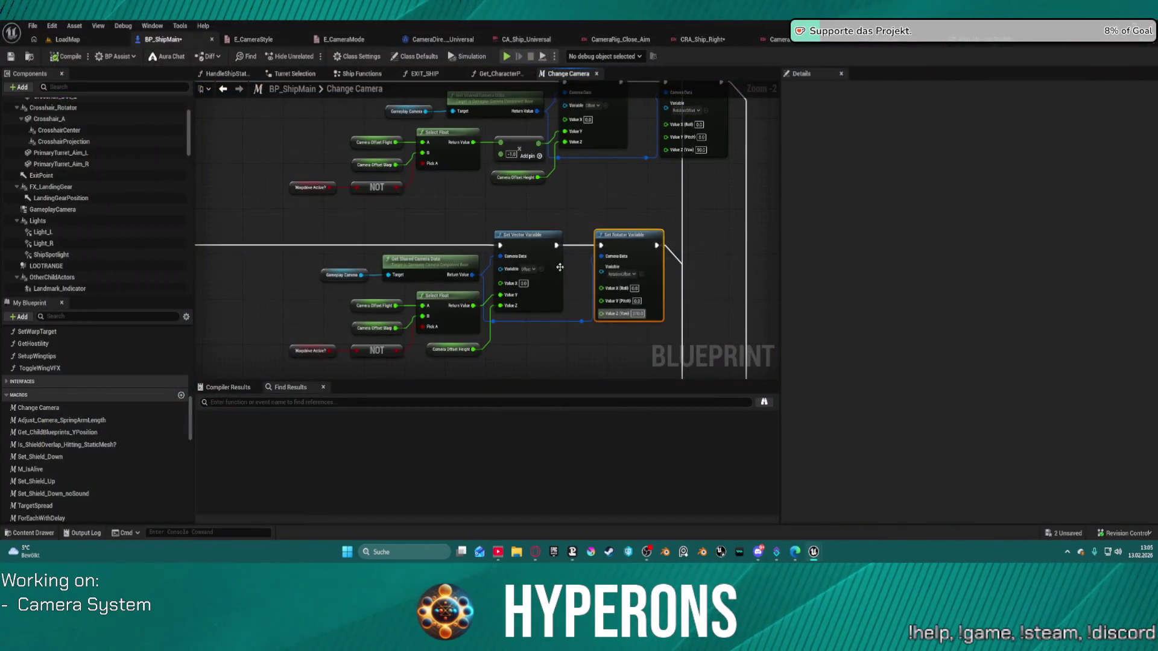
Change the GameplayCamera Tick Group from Post Physics to During Physics, then switch to the LoadMap level.
{"action": "left_click", "coordinate": [68, 210]}
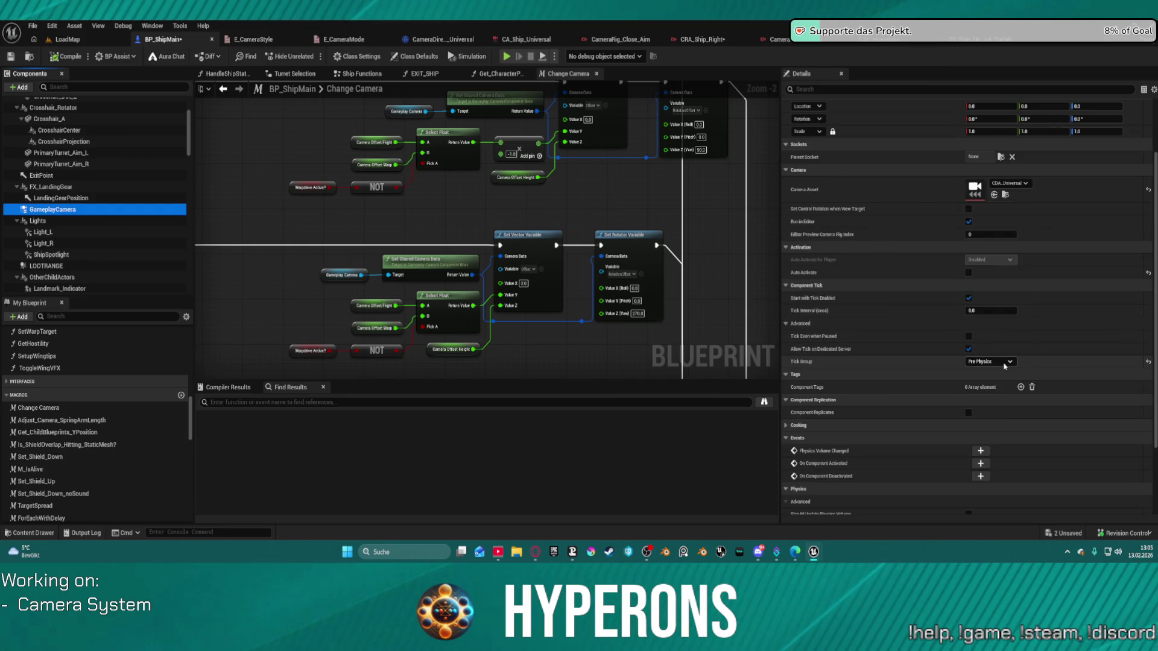
{"action": "left_click", "coordinate": [1003, 362]}
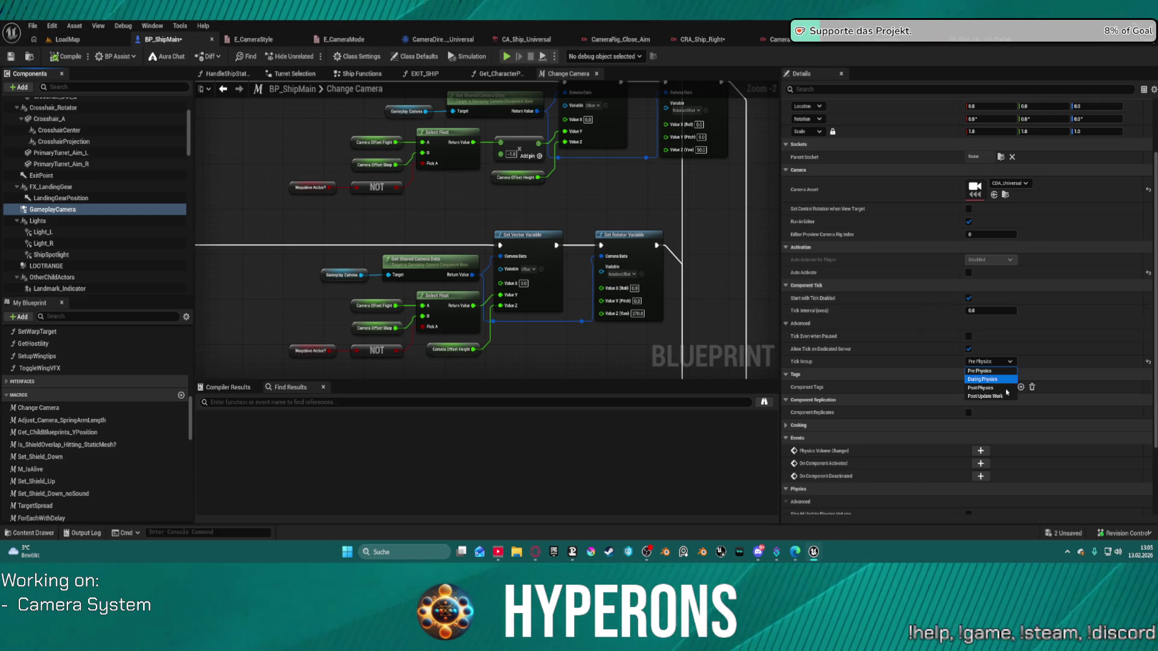
{"action": "left_click", "coordinate": [981, 388]}
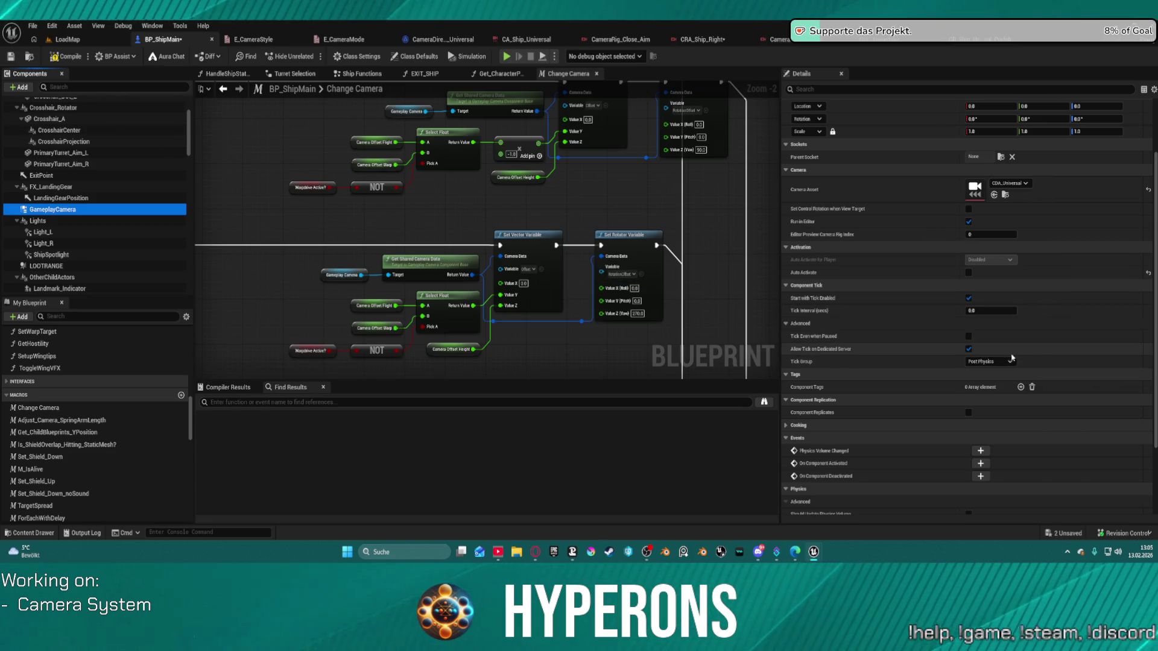
{"action": "left_click", "coordinate": [1012, 359]}
{"action": "left_click", "coordinate": [1005, 381]}
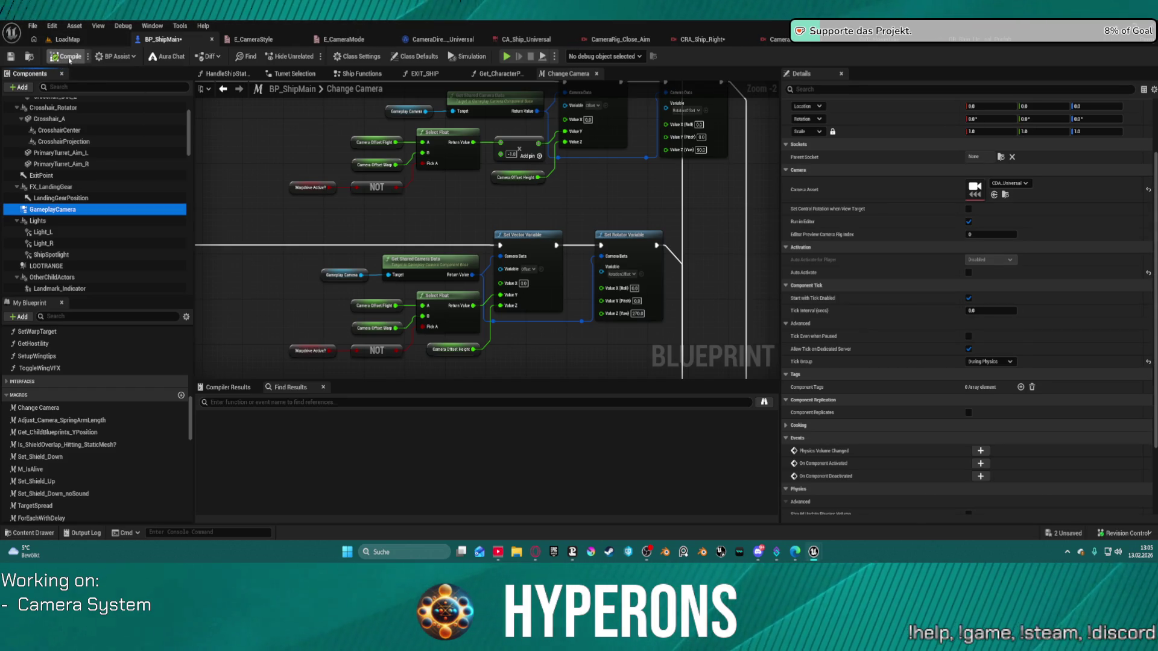
{"action": "left_click", "coordinate": [69, 43]}
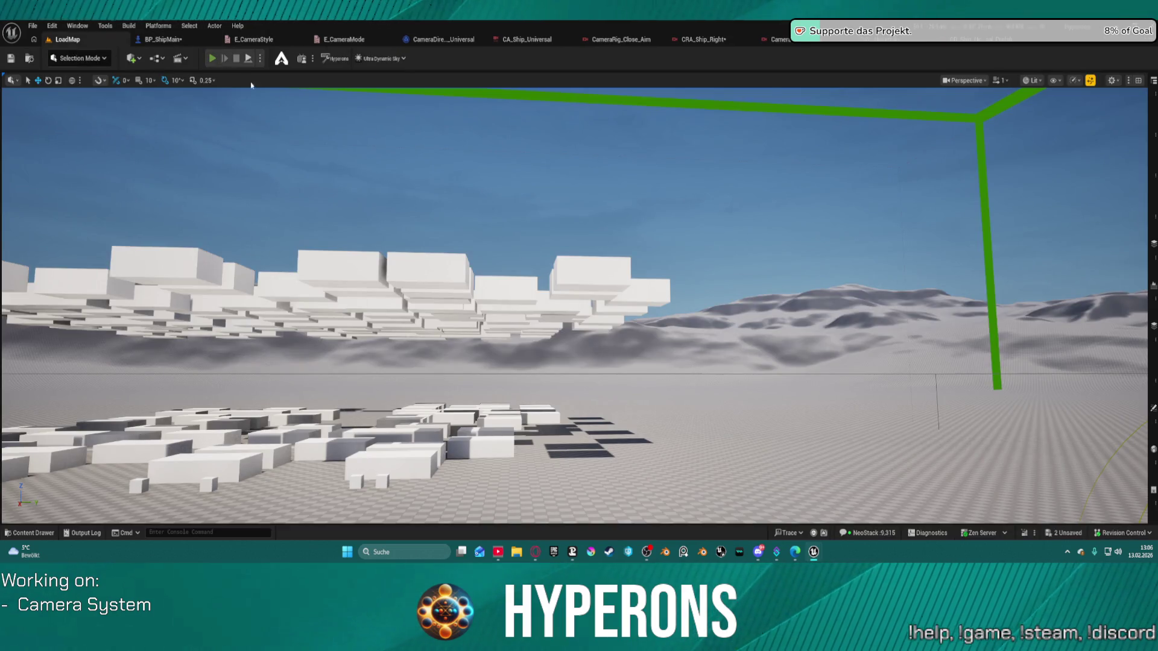
Run a Play-In-Editor session, board and fly the ship, then stop with Esc.
{"action": "key", "text": "alt+p"}
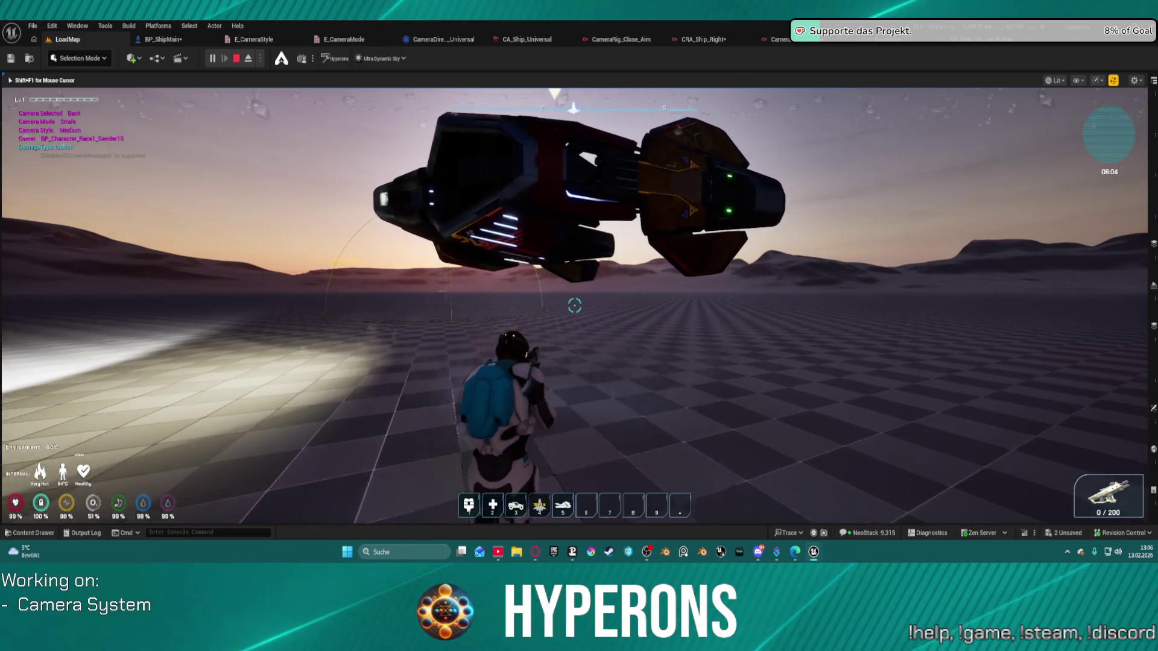
{"action": "key", "text": "f"}
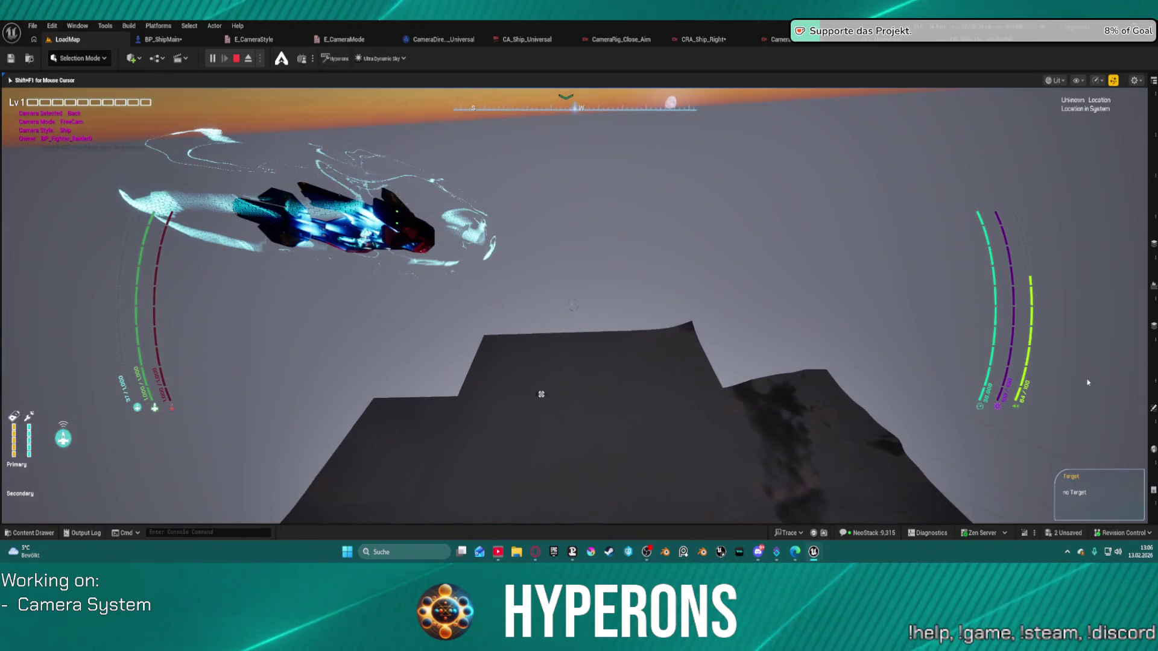
{"action": "key", "text": "Escape"}
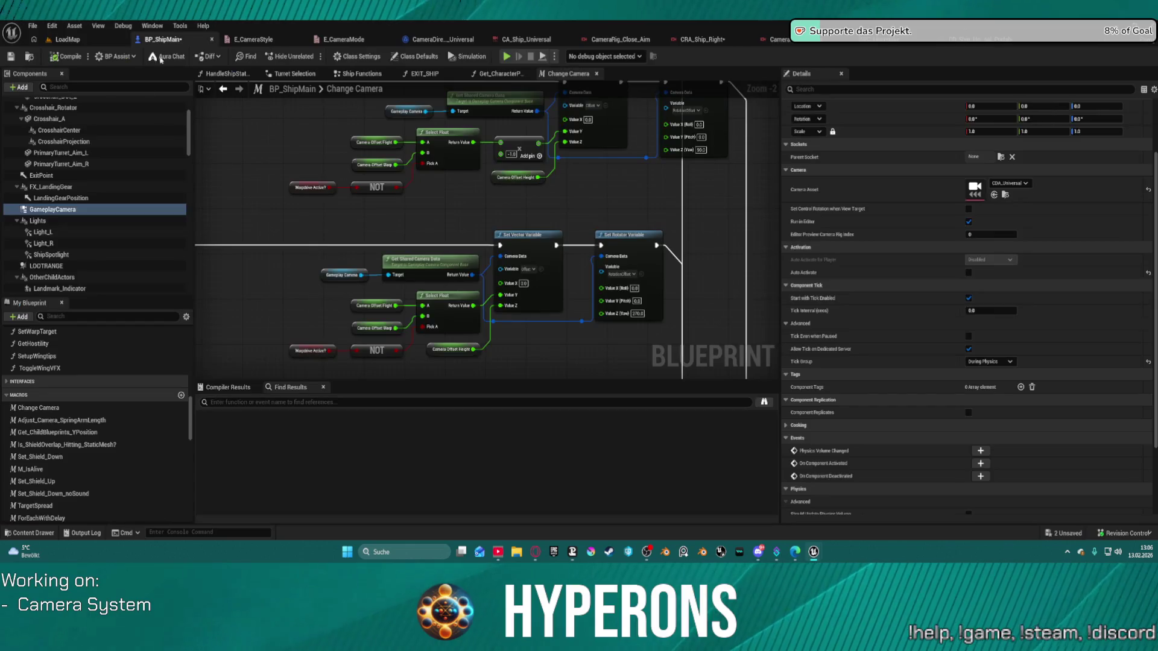
Set the GameplayCamera Tick Group to Post Update Work and compile BP_ShipMain with F7.
{"action": "left_click", "coordinate": [1001, 362]}
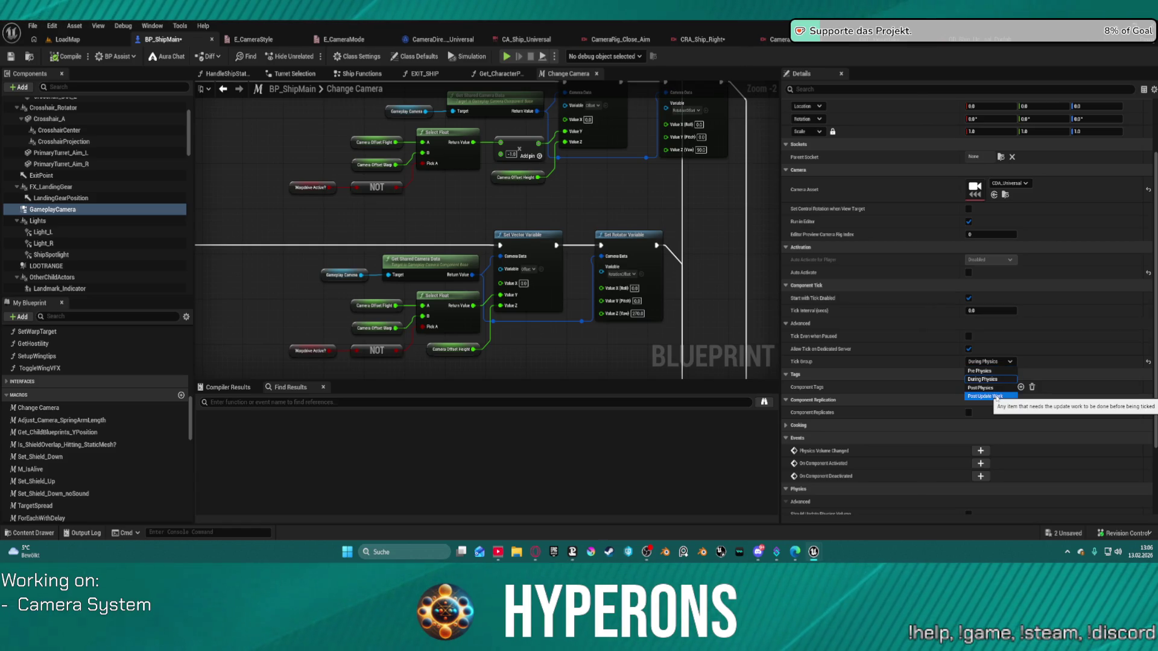
{"action": "left_click", "coordinate": [995, 396]}
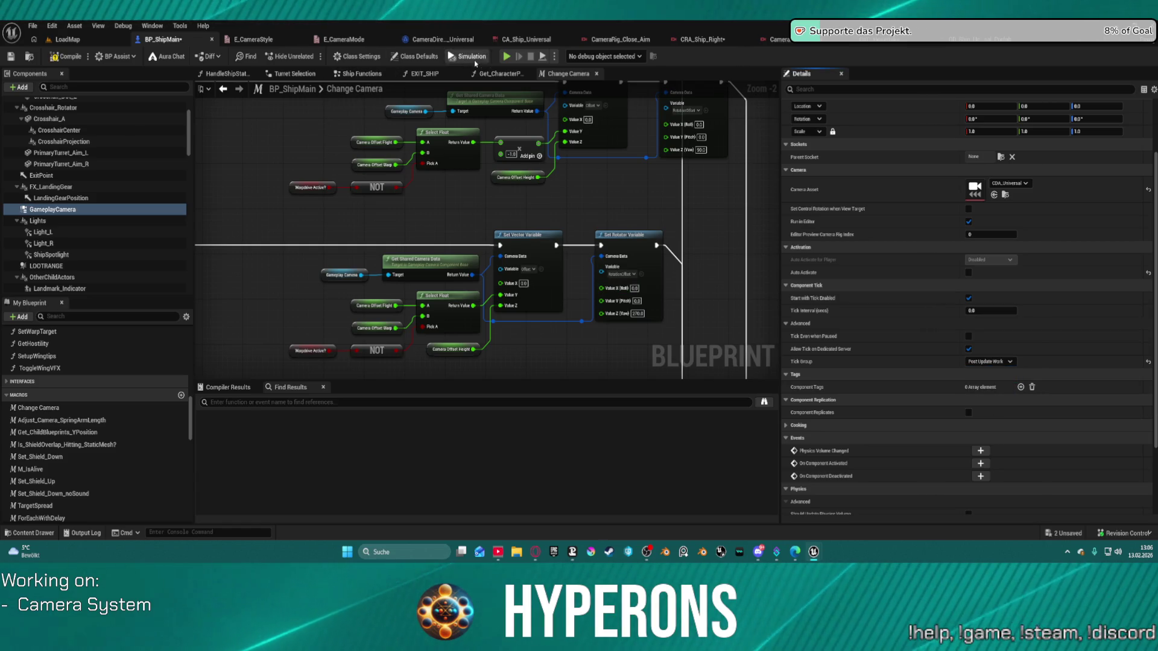
{"action": "key", "text": "F7"}
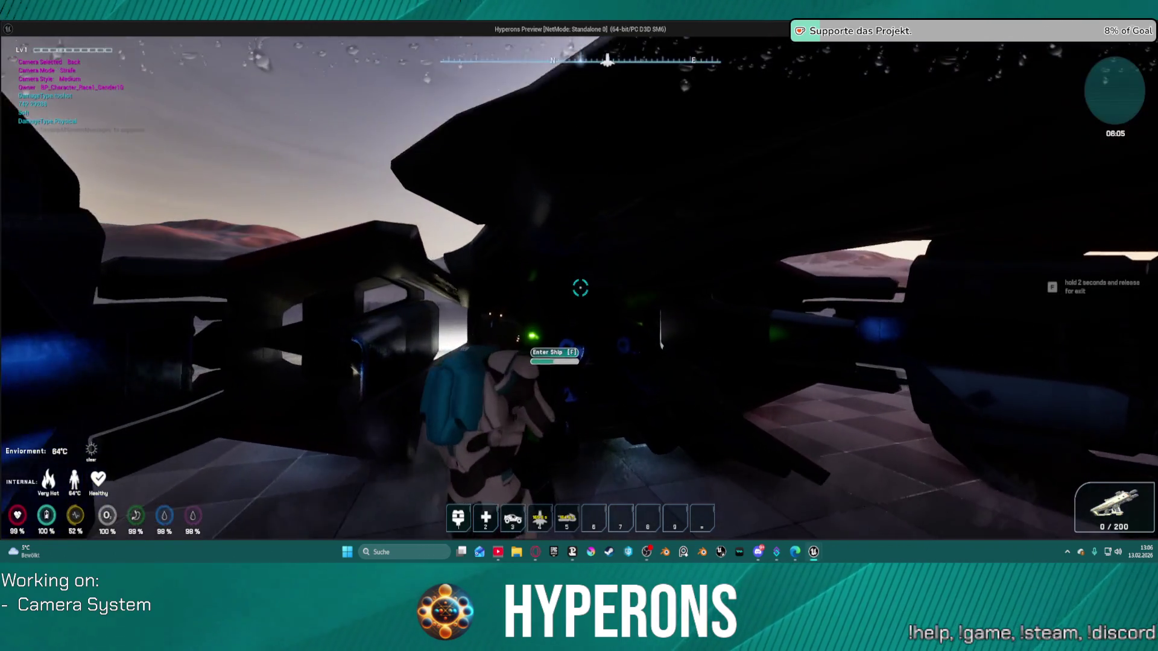
Board the landed ship, lift off, and fly forward with a right turn.
{"action": "key", "text": "f"}
{"action": "key", "text": "space"}
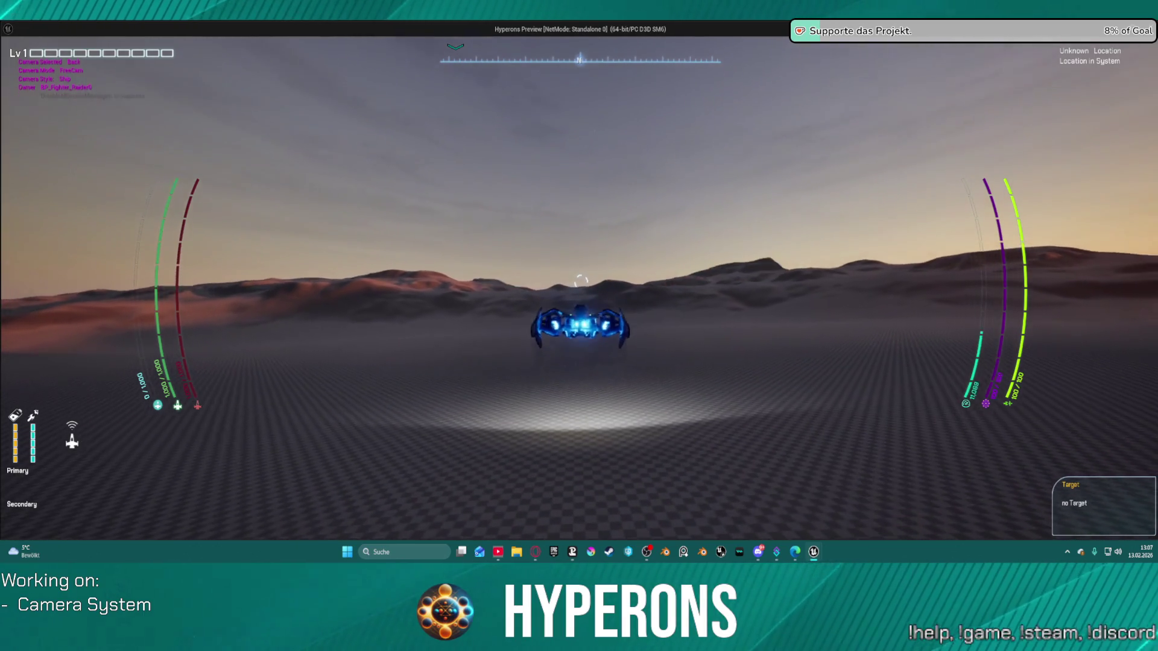
{"action": "key", "text": "w"}
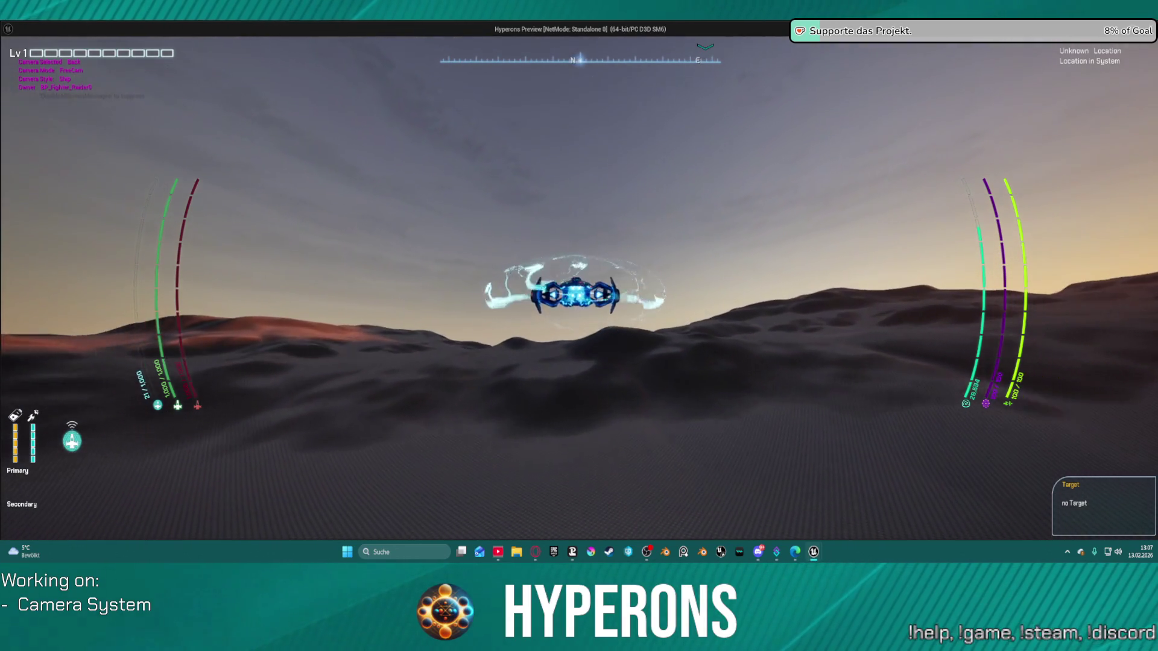
{"action": "key", "text": "d"}
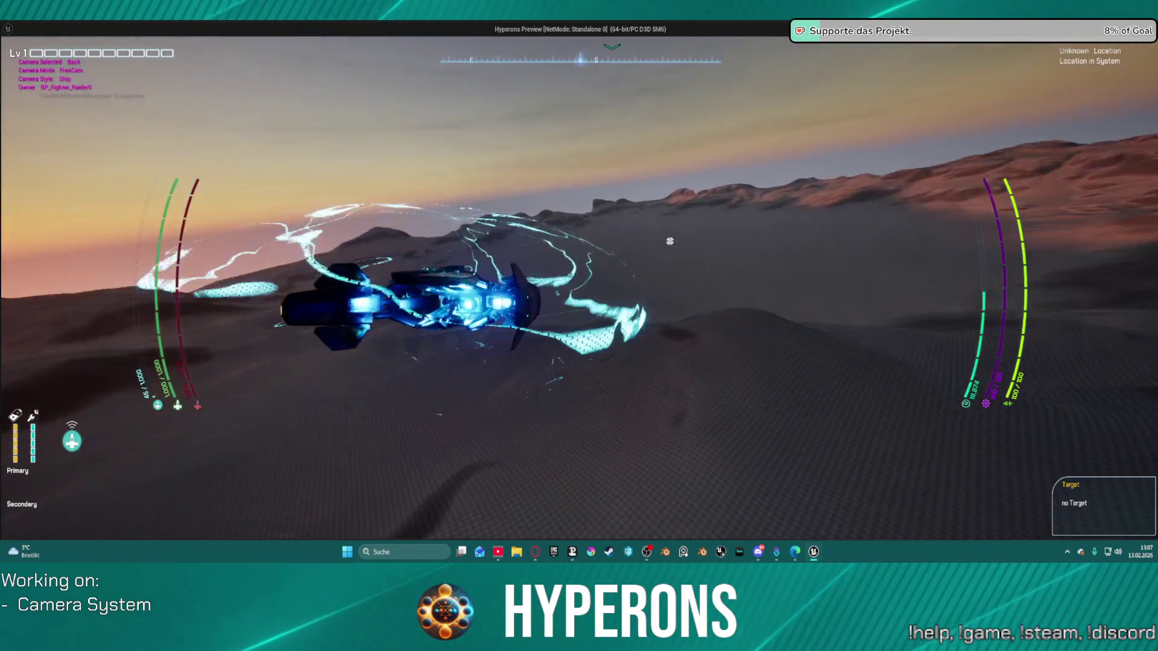
{"action": "key", "text": "w"}
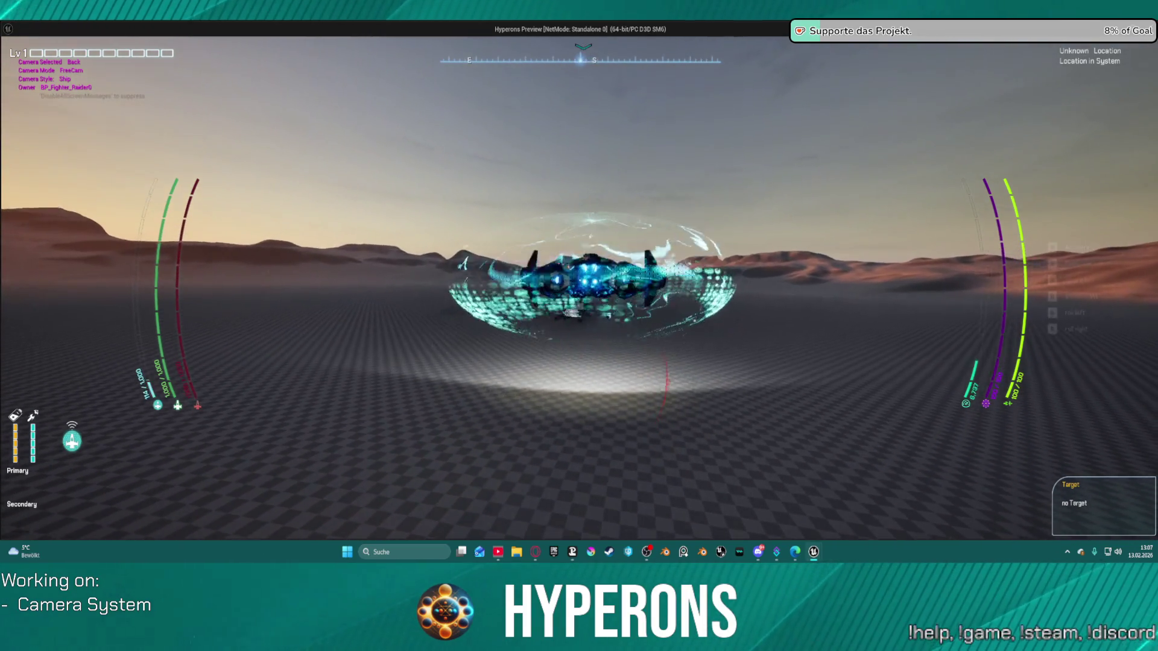
Cycle twice through the Right, Back and Left ship cameras, then exit the standalone preview.
{"action": "key", "text": "Right"}
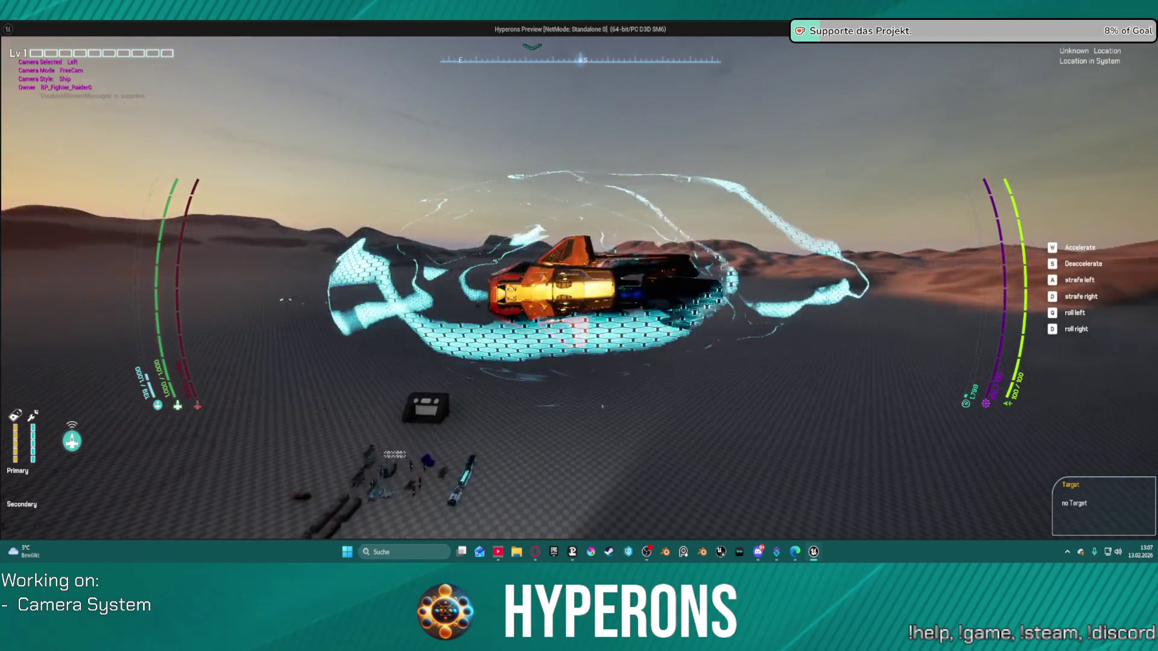
{"action": "key", "text": "Down"}
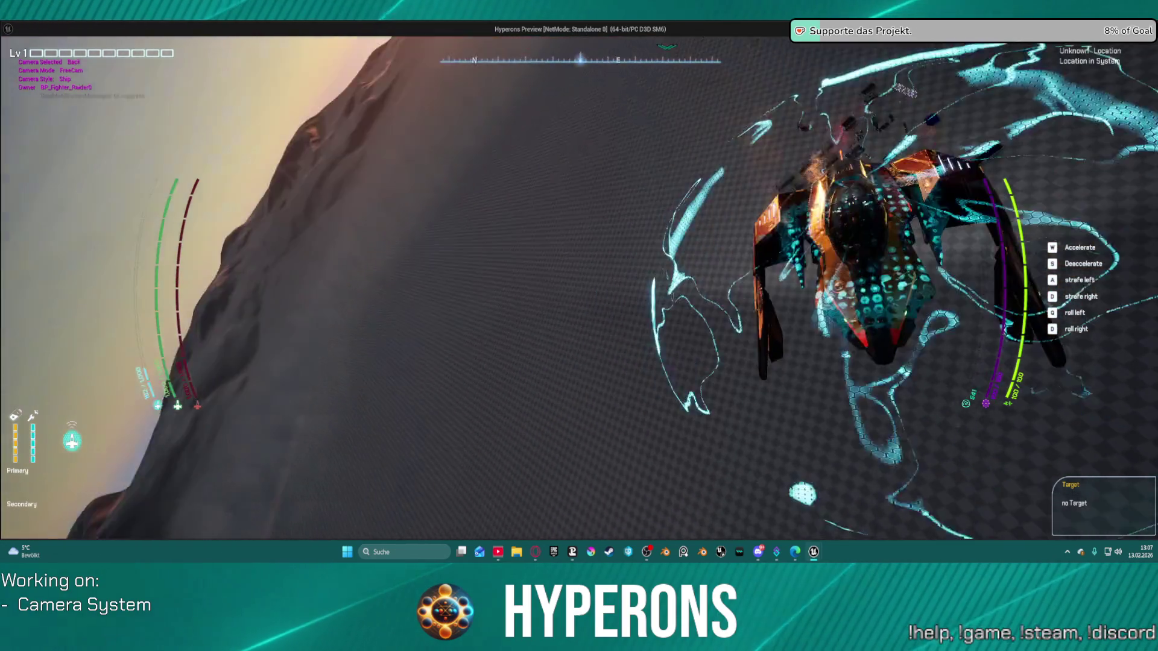
{"action": "key", "text": "Left"}
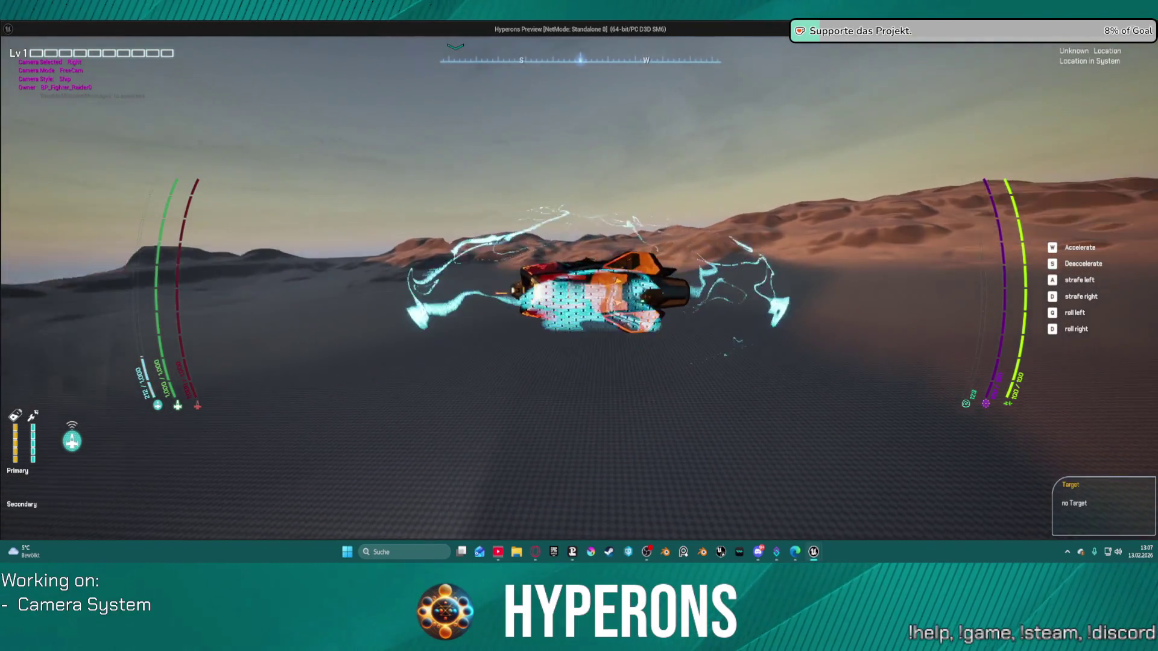
{"action": "key", "text": "Right"}
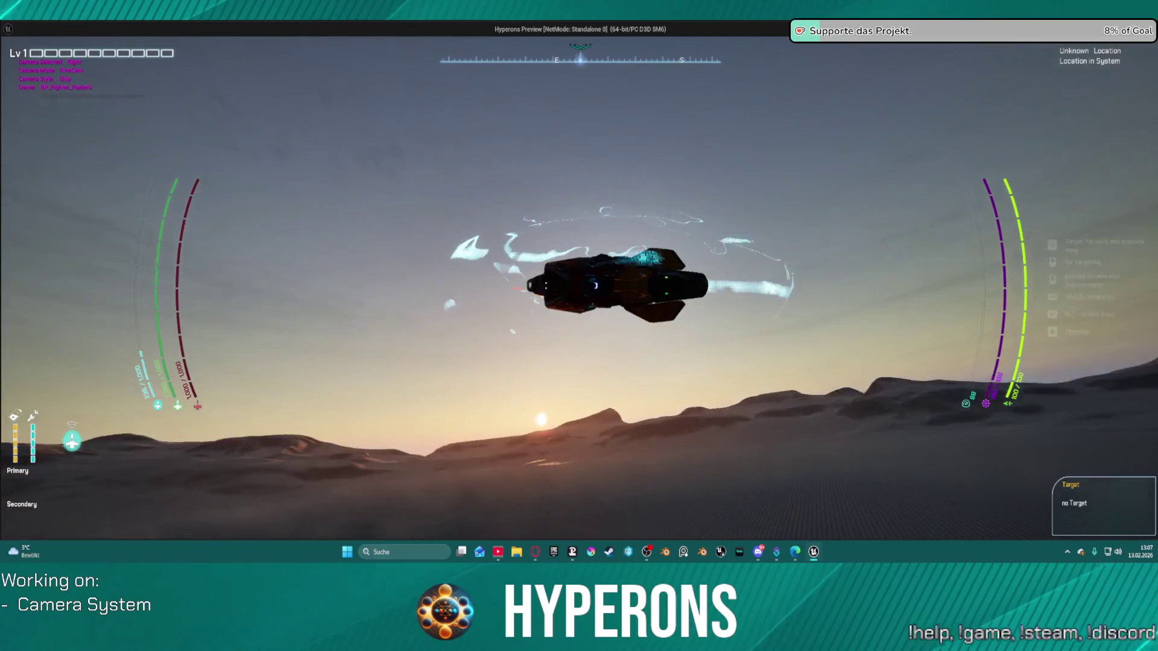
{"action": "key", "text": "Down"}
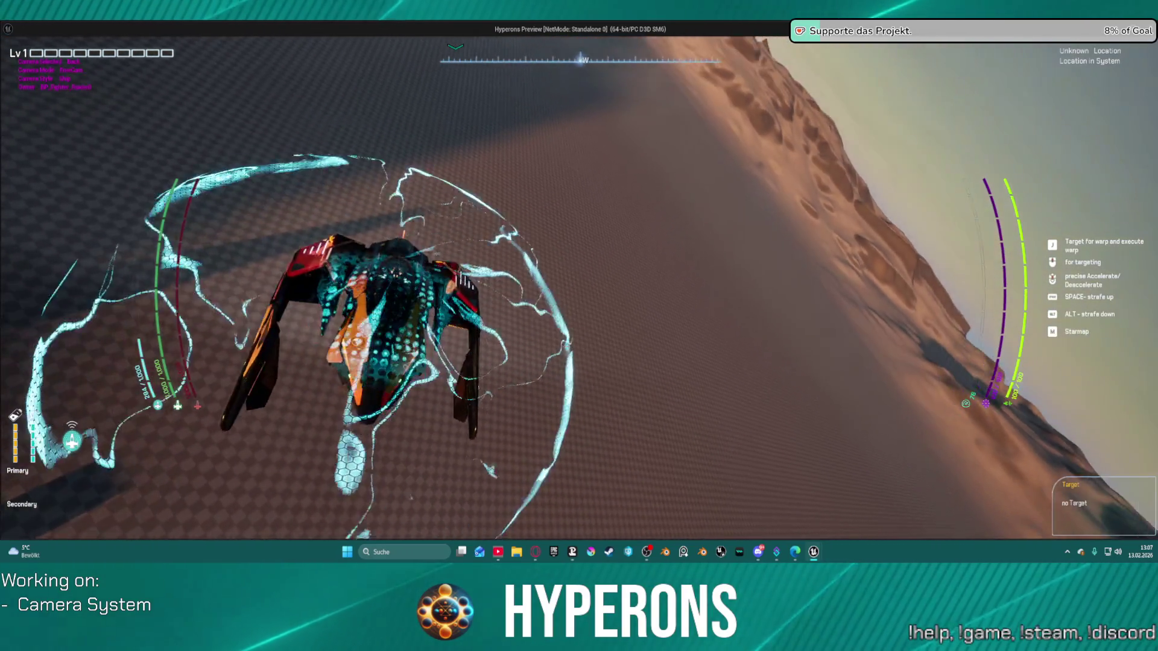
{"action": "key", "text": "Left"}
{"action": "key", "text": "Escape"}
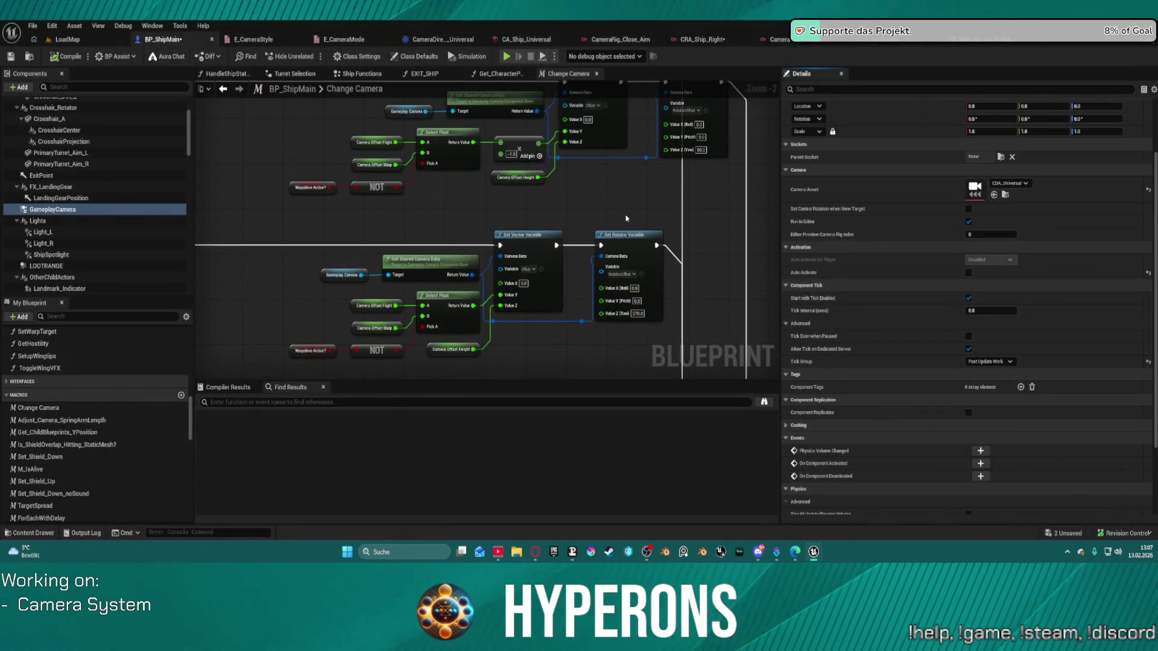
Inspect the camera offset and Set Rotator Variable nodes, save BP_ShipMain, and switch to LoadMap.
{"action": "mouse_move", "coordinate": [609, 188]}
{"action": "left_mouse_down"}
{"action": "mouse_move", "coordinate": [519, 245]}
{"action": "mouse_move", "coordinate": [498, 238]}
{"action": "mouse_move", "coordinate": [563, 261]}
{"action": "mouse_move", "coordinate": [543, 276]}
{"action": "mouse_move", "coordinate": [592, 268]}
{"action": "left_mouse_up"}
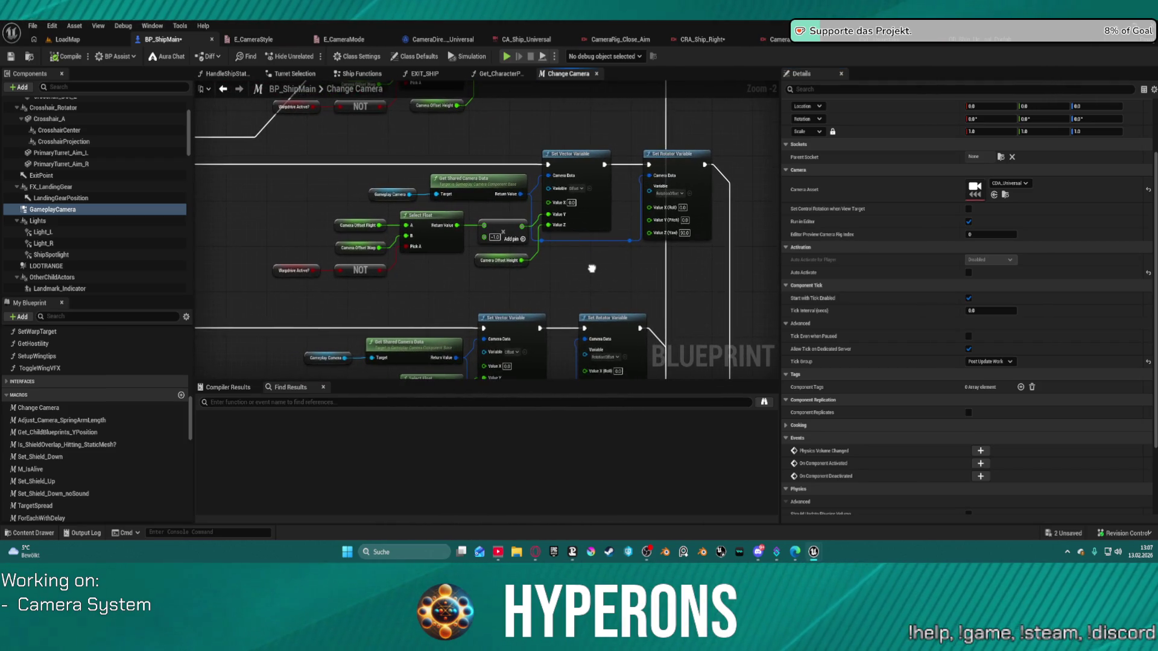
{"action": "left_click", "coordinate": [691, 235]}
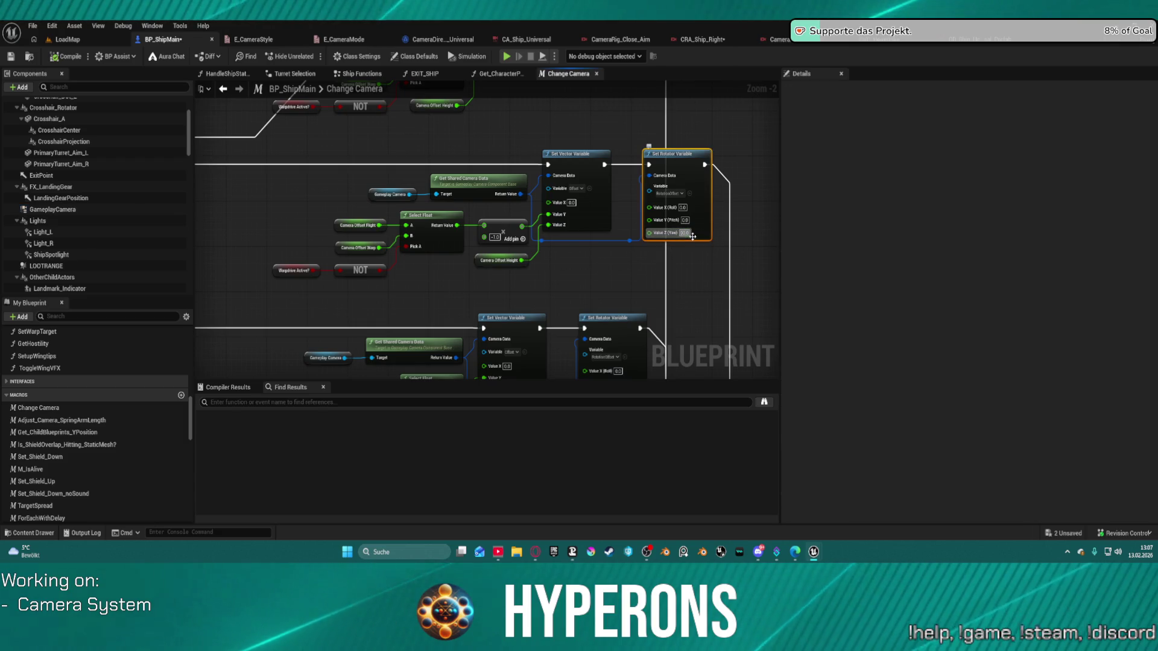
{"action": "left_click_drag", "start_coordinate": [630, 272], "coordinate": [725, 282]}
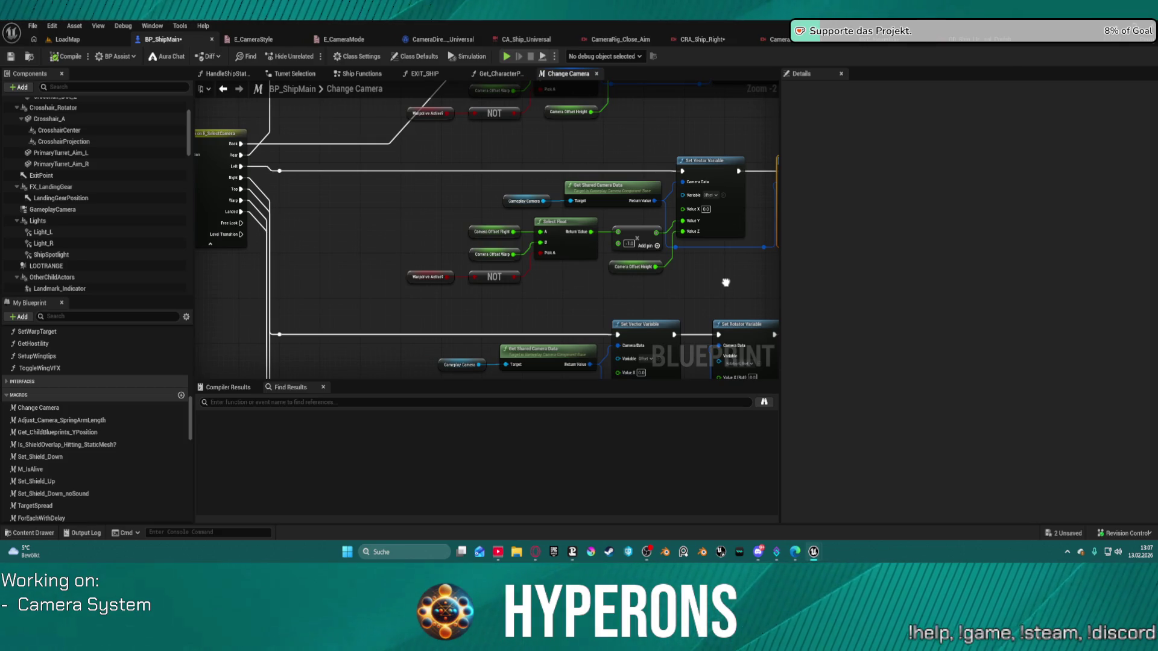
{"action": "left_click_drag", "start_coordinate": [725, 282], "coordinate": [577, 245]}
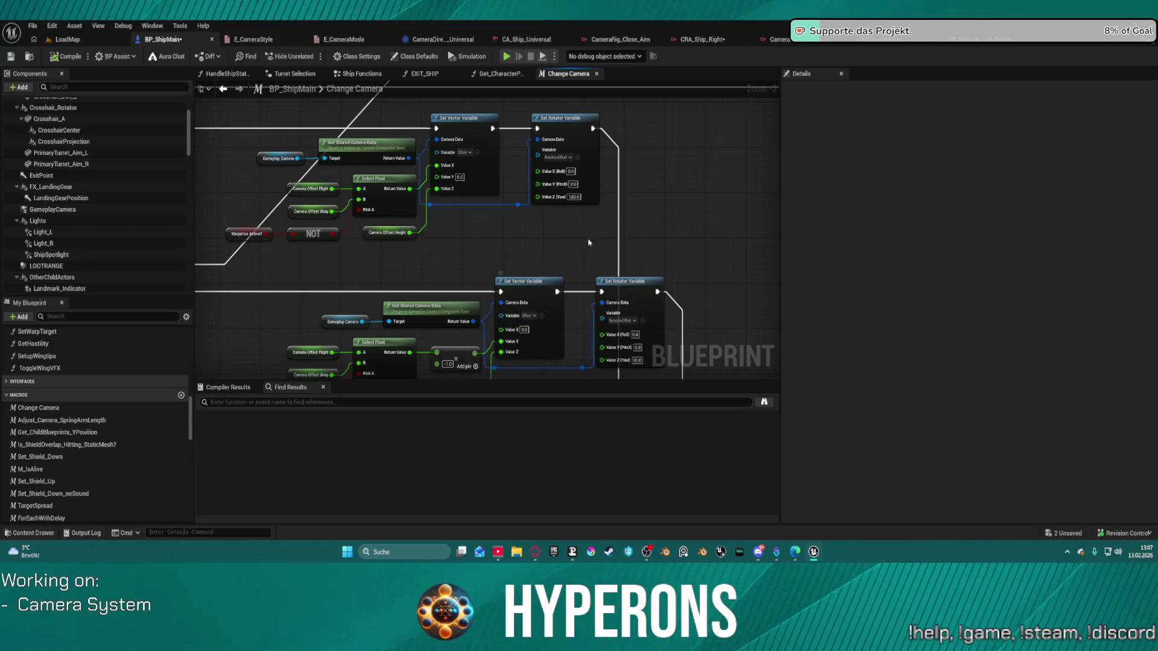
{"action": "key", "text": "ctrl+s"}
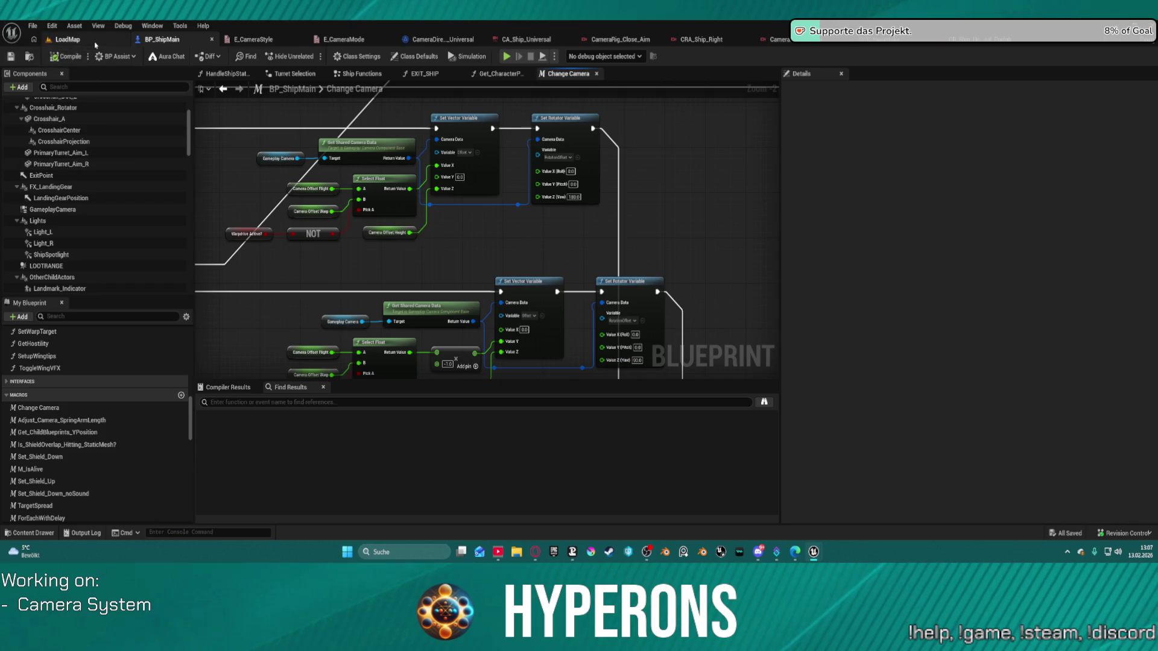
{"action": "left_click", "coordinate": [96, 42]}
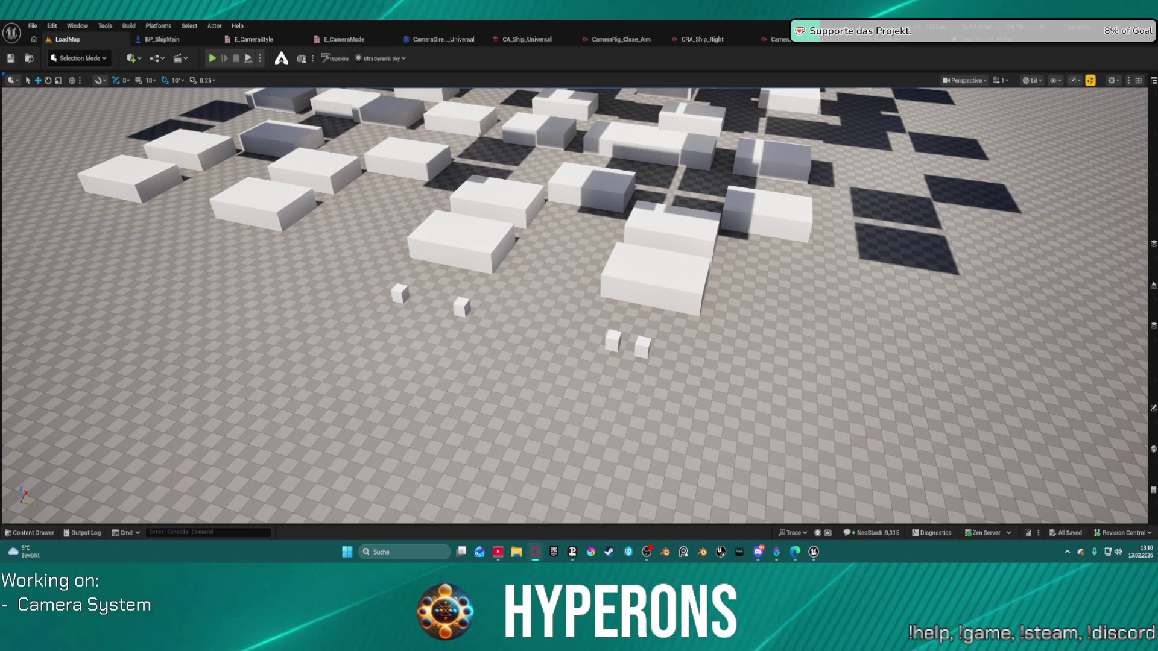
Close the Opera GX browser window using its taskbar icon's Fenster schließen option.
{"action": "right_click", "coordinate": [539, 552]}
{"action": "left_click", "coordinate": [501, 526]}
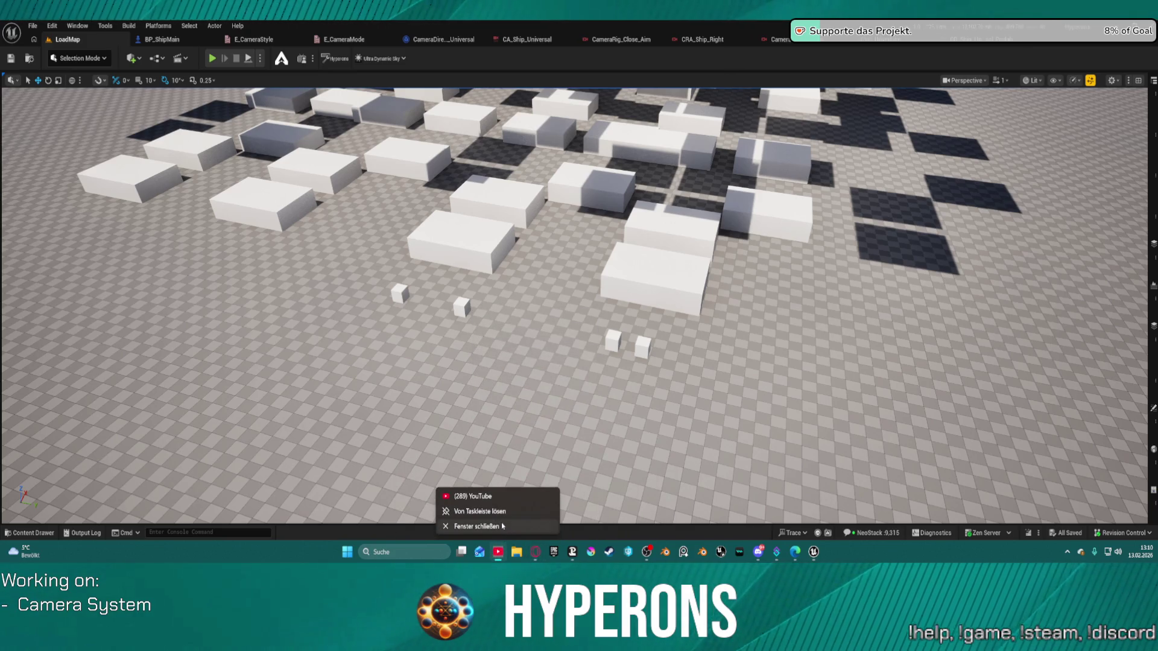